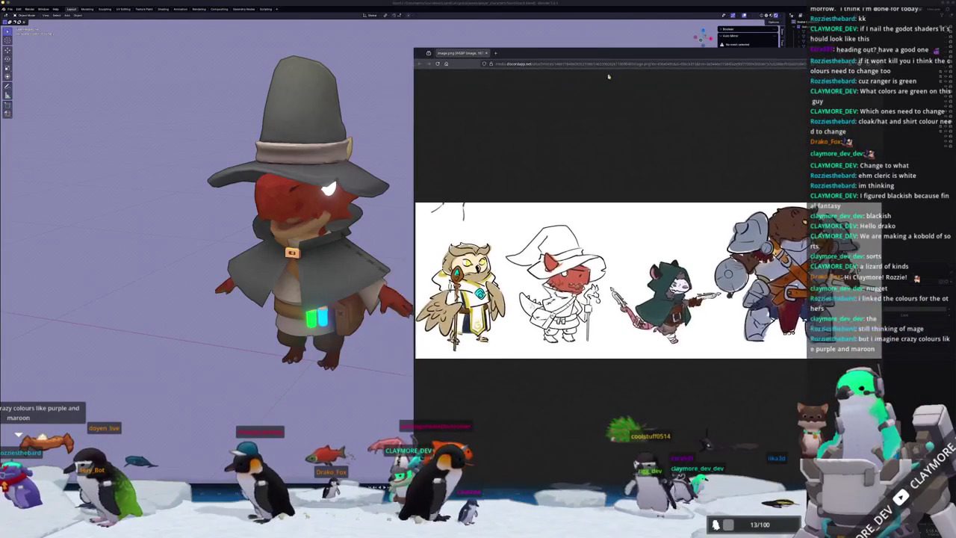
Zoom in closely on the wizard kobold in the character reference sketch
scroll(576, 329, "up", 2, "ctrl")
scroll(576, 329, "up", 2, "ctrl")
scroll(576, 329, "up", 2, "ctrl")
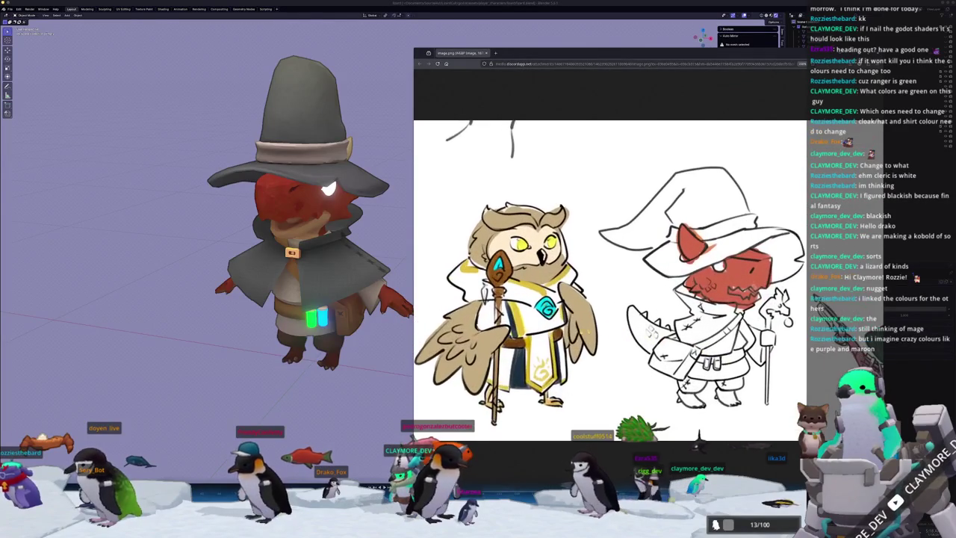
scroll(576, 328, "up", 1, "ctrl")
scroll(576, 328, "up", 1, "ctrl")
scroll(567, 329, "up", 1, "ctrl")
scroll(556, 328, "up", 1, "ctrl")
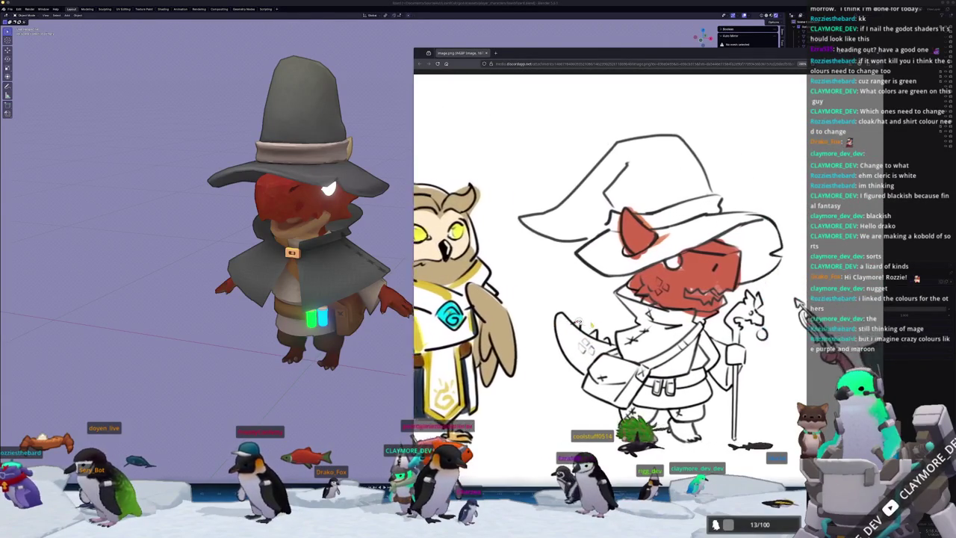
scroll(541, 325, "up", 1, "ctrl")
scroll(541, 325, "up", 1, "ctrl")
scroll(542, 328, "up", 1, "ctrl")
scroll(543, 333, "up", 1, "ctrl")
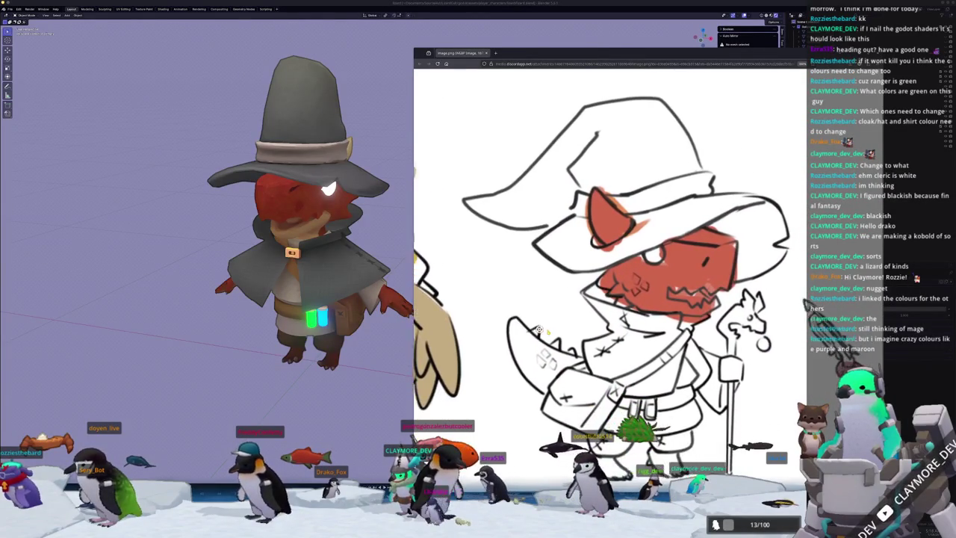
scroll(544, 337, "up", 1, "ctrl")
scroll(545, 336, "up", 1, "ctrl")
scroll(534, 338, "up", 3, "ctrl")
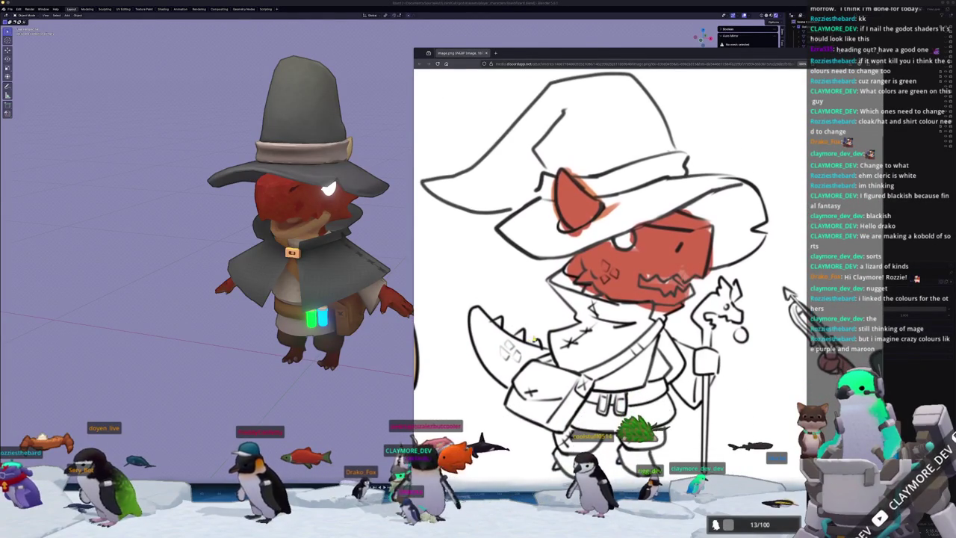
scroll(533, 324, "up", 1, "ctrl")
scroll(538, 316, "up", 2, "ctrl")
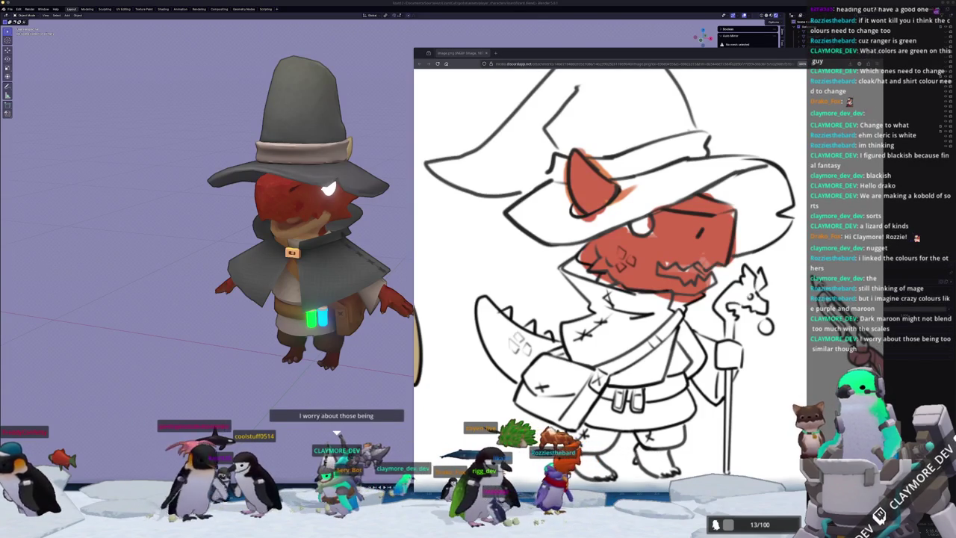
Close the sketch and show the kobold in Substance Painter's Base Color view
left_click(362, 357)
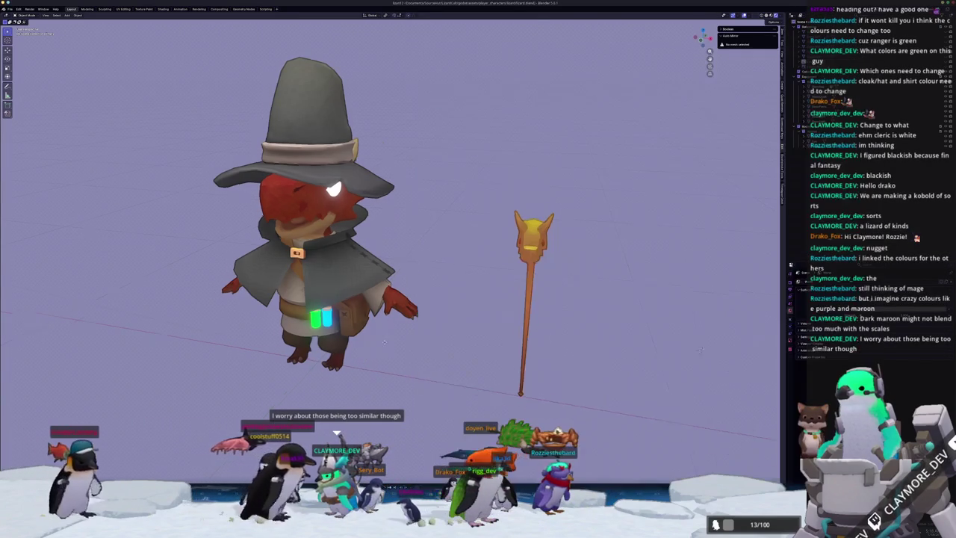
middle_click_drag(361, 357, 388, 454)
key("alt+Tab")
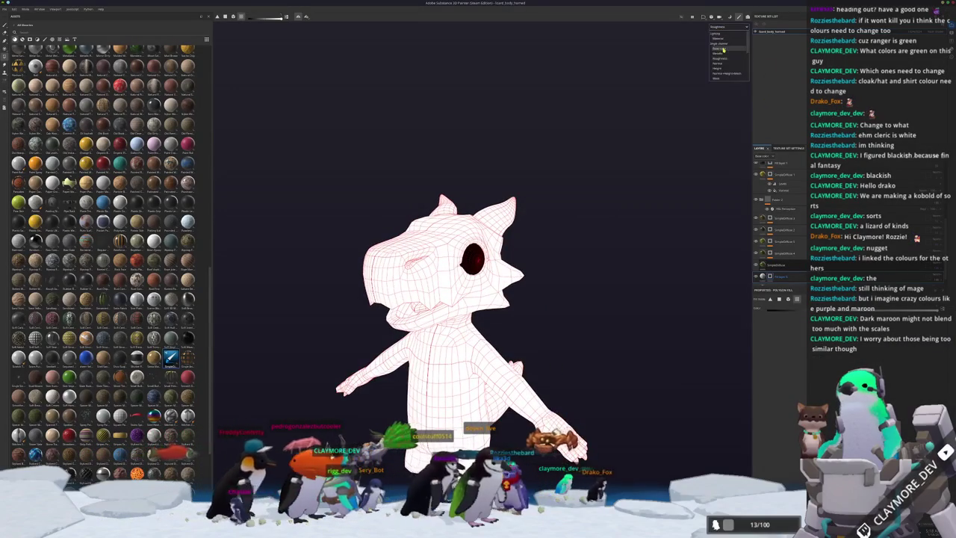
left_click(723, 49)
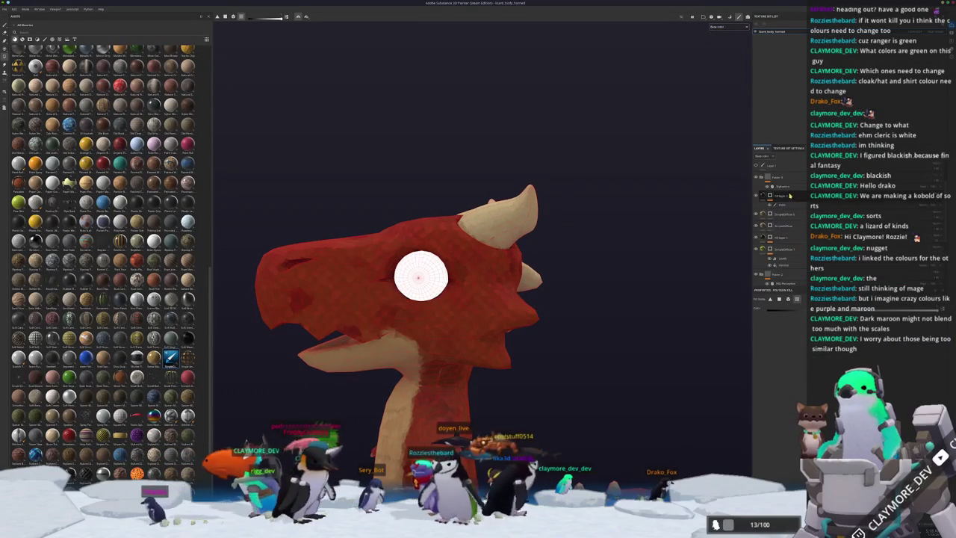
Select the paint layer in the Layers panel, keeping the red head visible
scroll(790, 195, "down", 2)
left_click(781, 254)
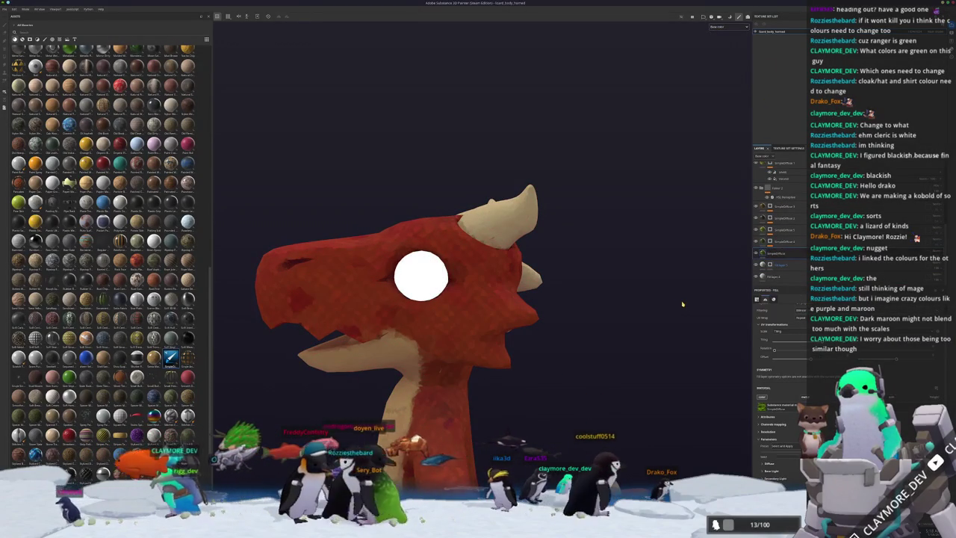
left_click(778, 264)
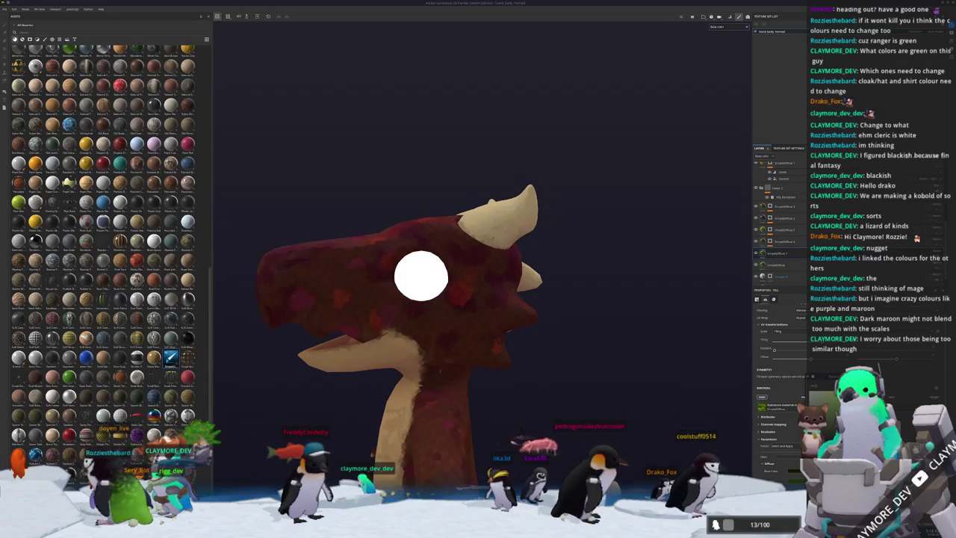
right_click(782, 254)
left_click(795, 259)
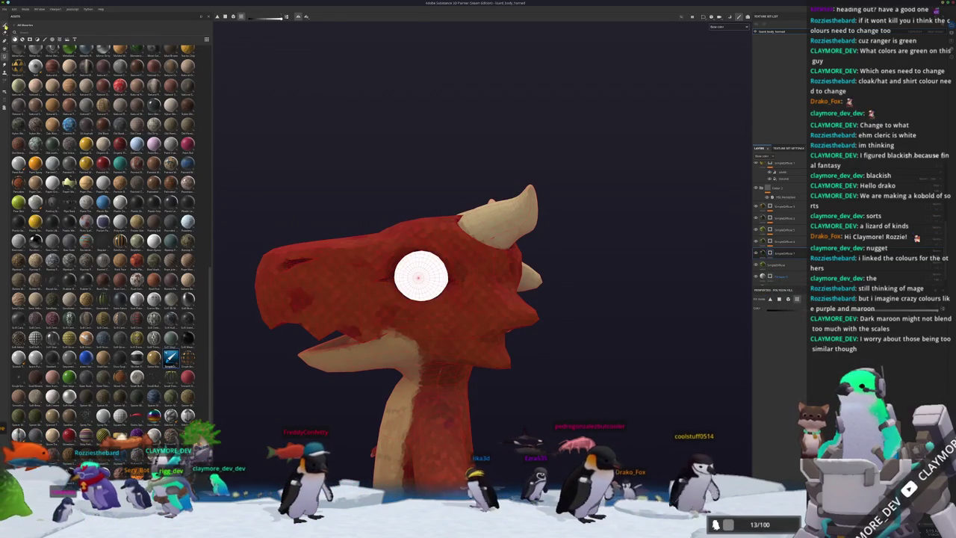
Switch to the brush and paint a dark brown patch below the kobold's eye
key("1")
scroll(456, 217, "up", 3)
left_click_drag(457, 215, 236, 36, "alt")
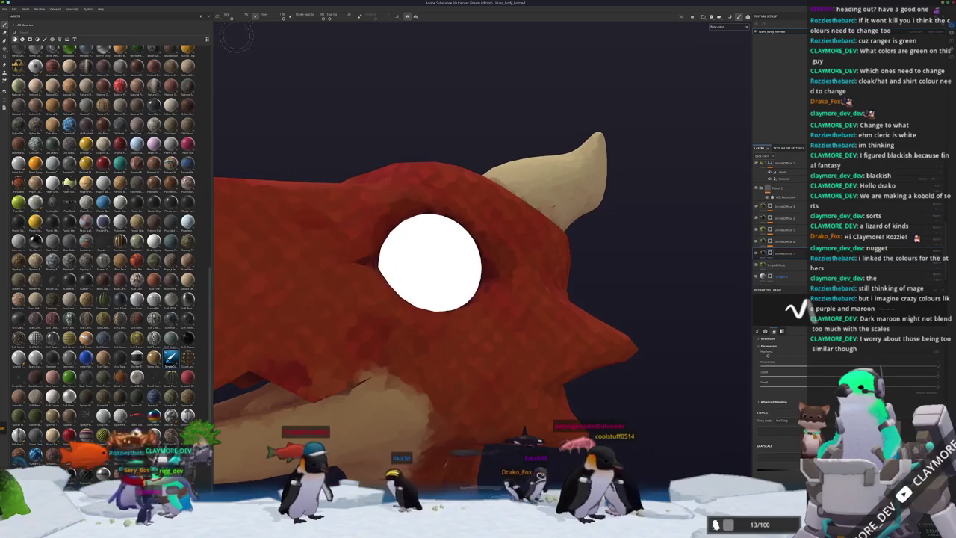
scroll(462, 354, "up", 2)
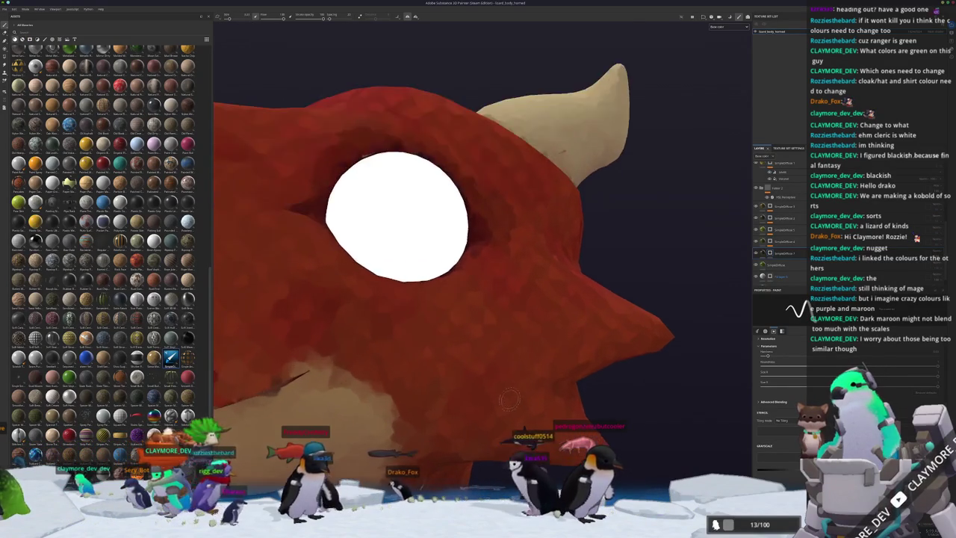
scroll(462, 336, "up", 2)
scroll(461, 313, "up", 2)
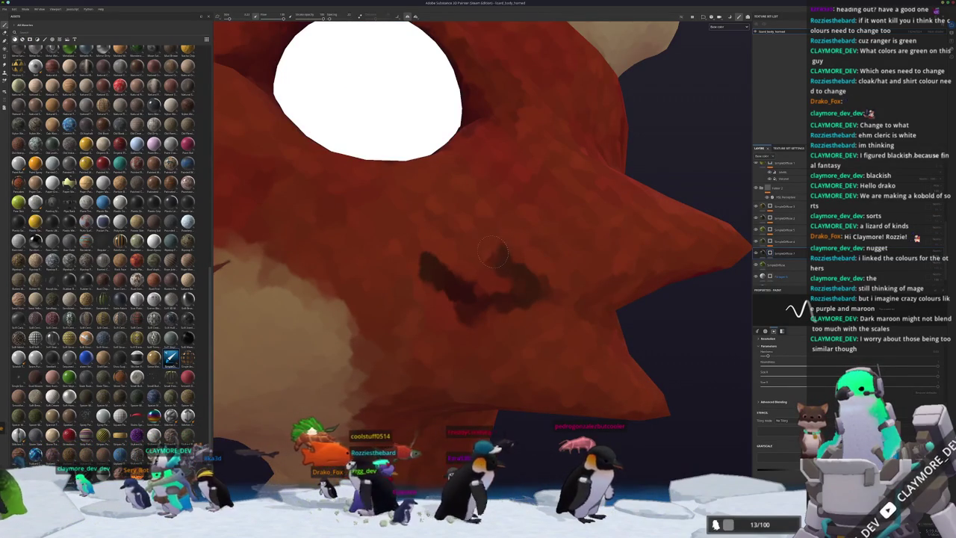
mouse_move(492, 254)
left_mouse_down()
mouse_move(441, 254)
mouse_move(492, 275)
left_mouse_up()
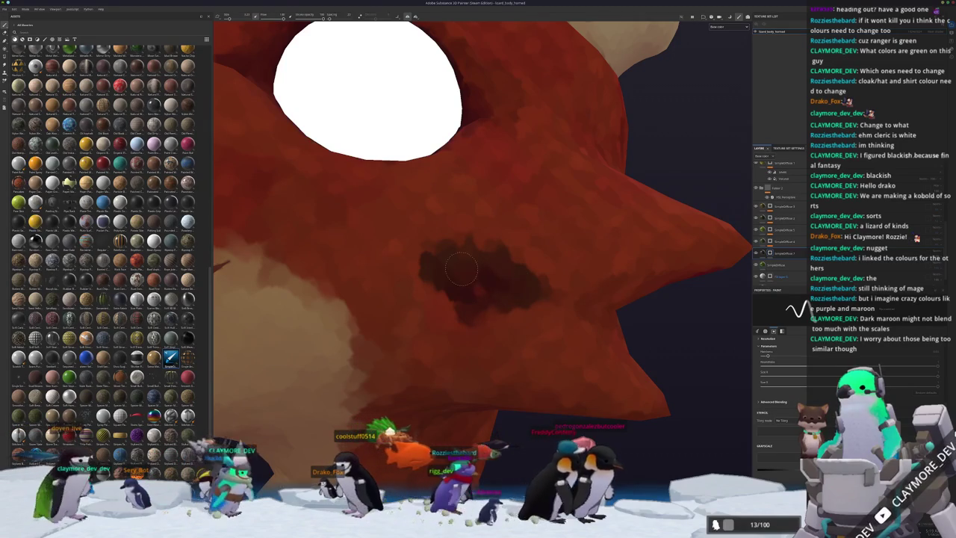
Extend the cheek patch with more dark brown strokes, including a straight line down-right
scroll(461, 268, "down", 2)
scroll(452, 280, "down", 2)
scroll(442, 291, "up", 1)
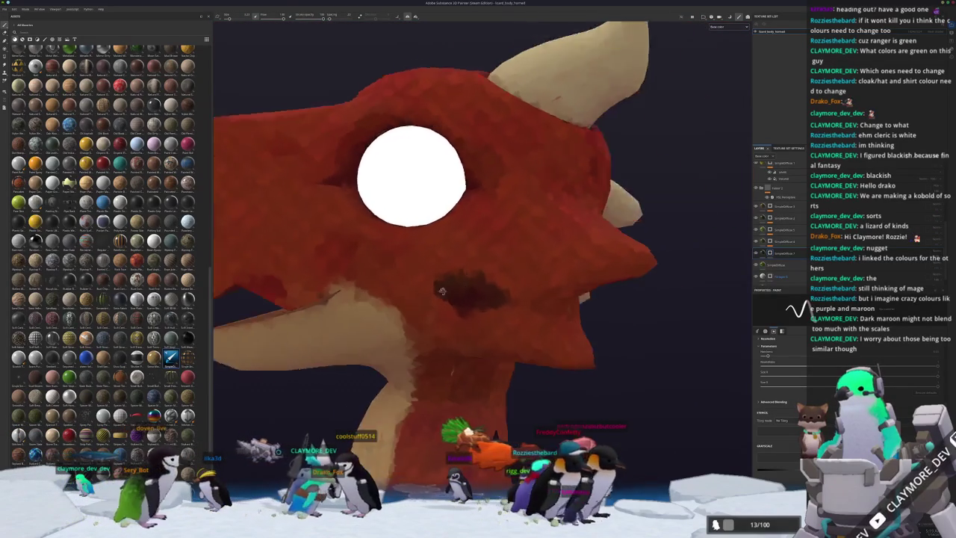
scroll(443, 291, "down", 2)
scroll(441, 295, "up", 2)
scroll(437, 302, "up", 1)
mouse_move(436, 258)
left_mouse_down()
mouse_move(430, 313)
mouse_move(484, 354)
left_mouse_up()
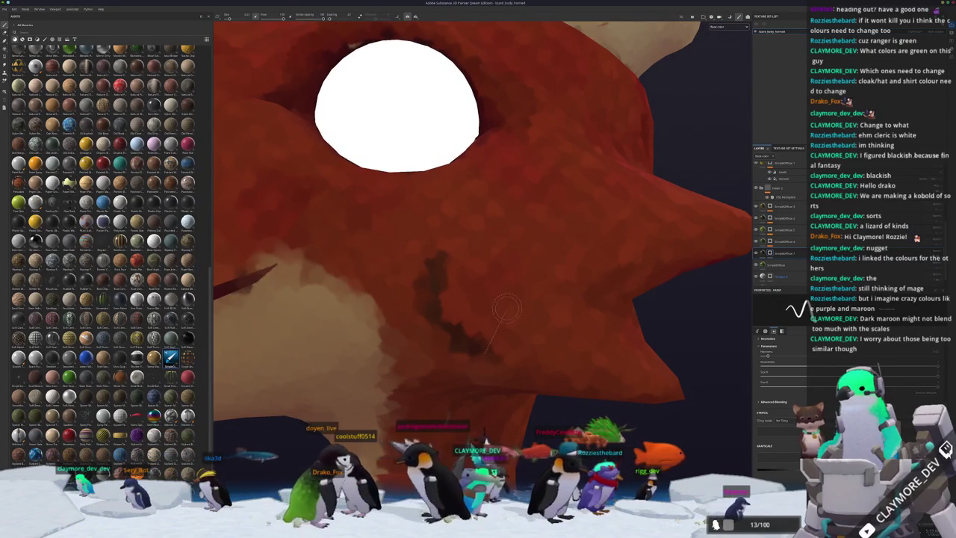
left_click_drag(508, 291, 478, 340)
left_click_drag(459, 261, 478, 288)
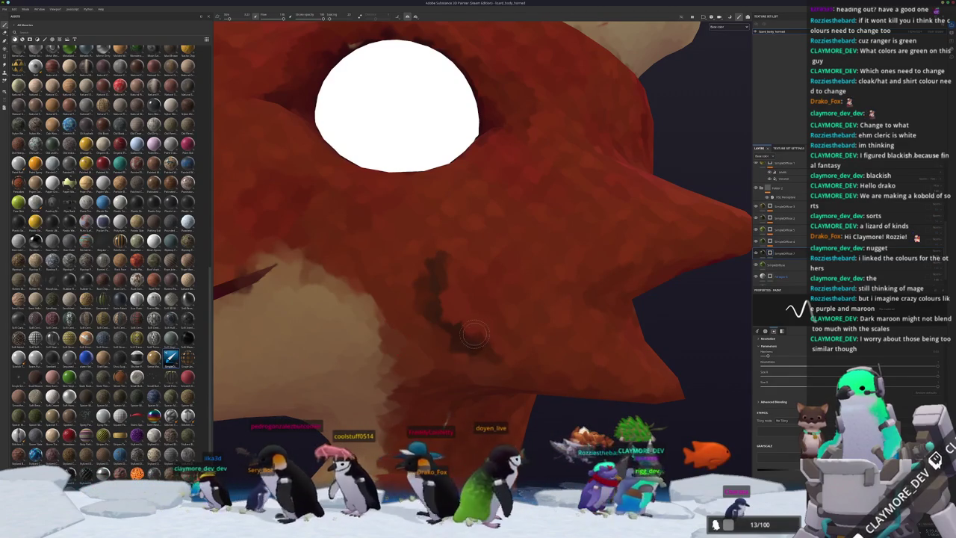
left_click(515, 373, "shift")
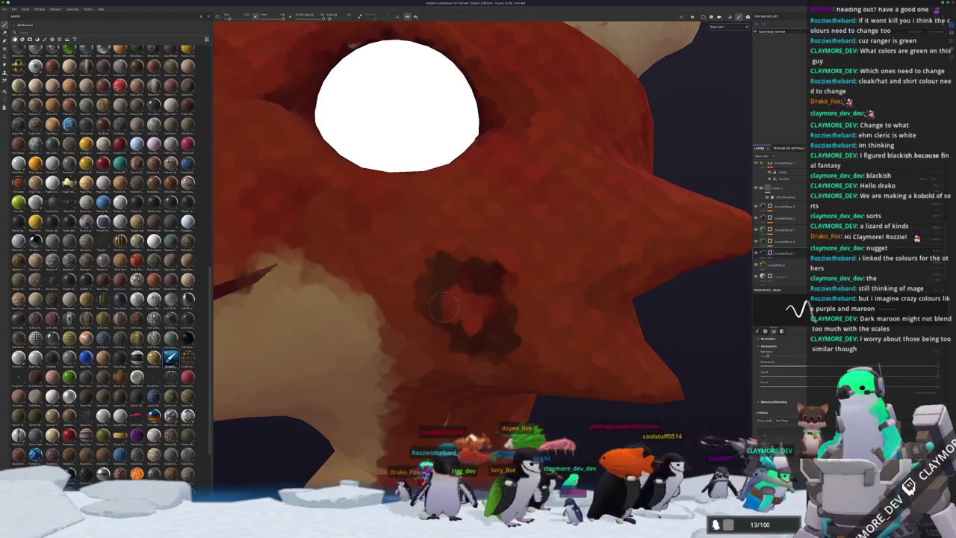
scroll(784, 216, "down", 2)
Show the red scale texture layer and smudge the dark cheek patch to soften it
scroll(784, 216, "down", 2)
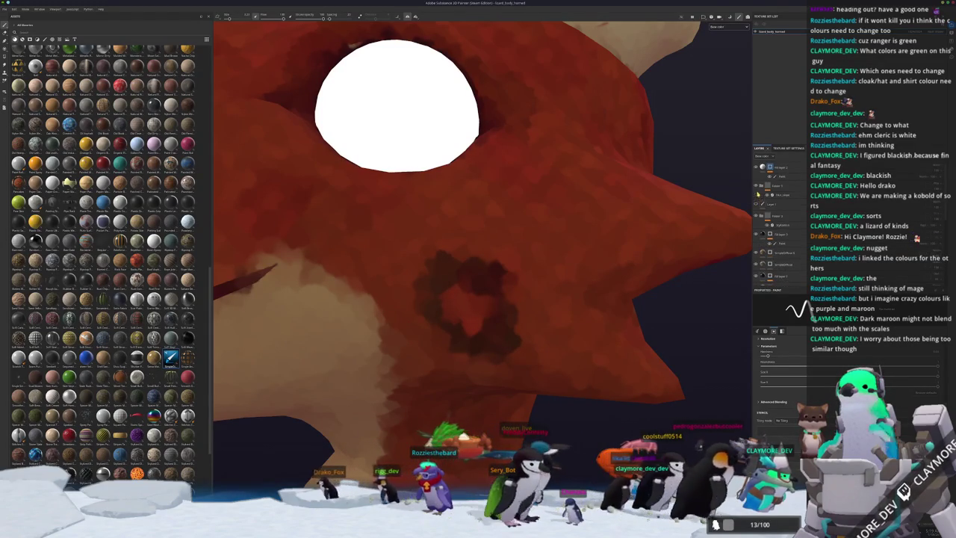
left_click(757, 186)
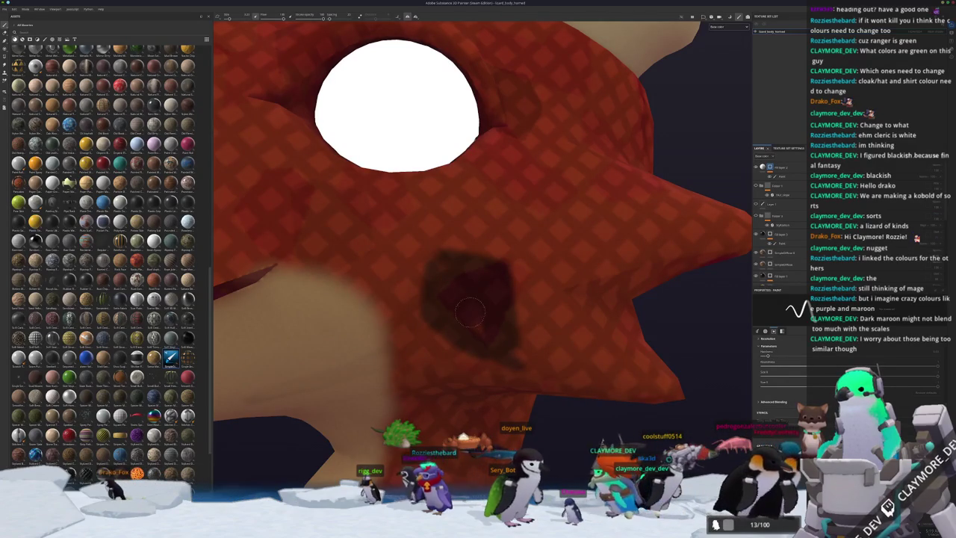
left_click_drag(479, 306, 498, 342, "alt")
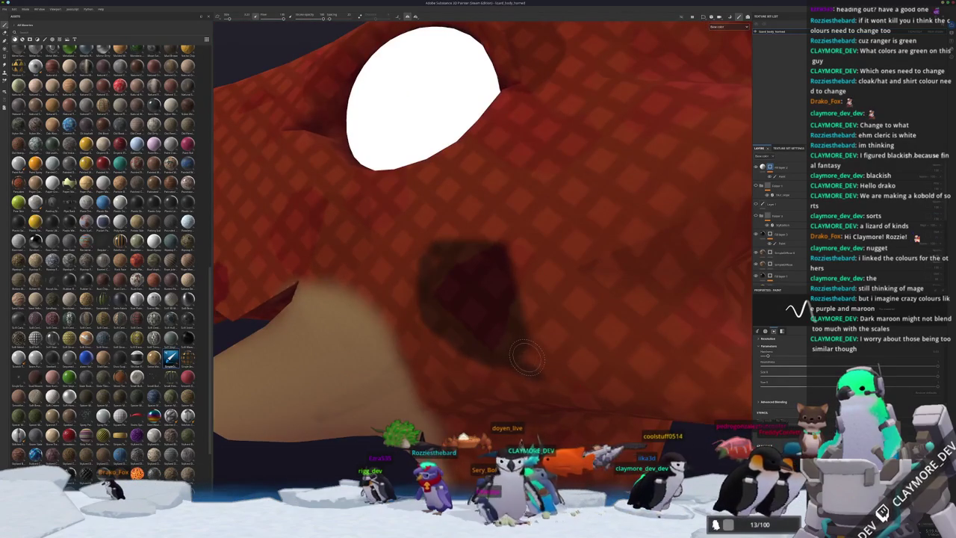
scroll(519, 269, "down", 3)
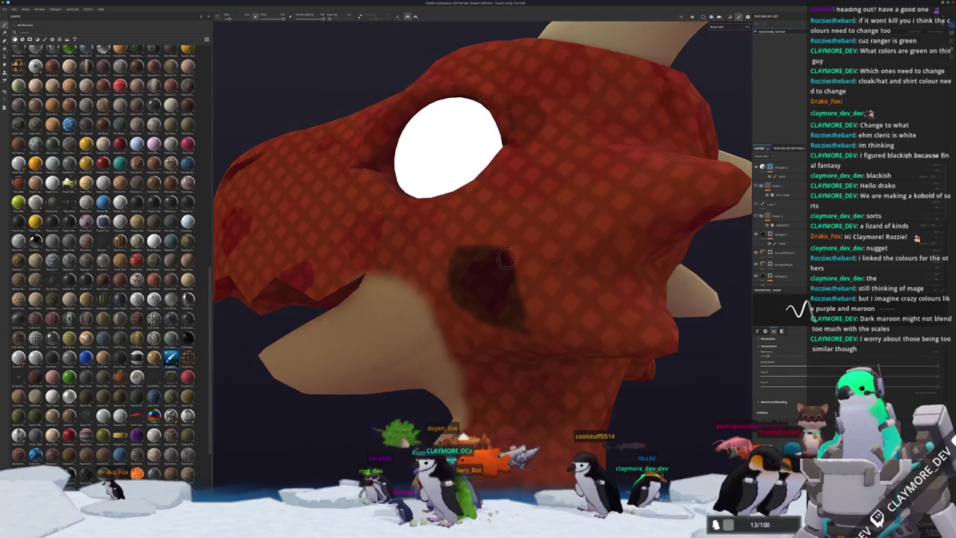
scroll(523, 249, "down", 3)
scroll(519, 283, "up", 3)
scroll(519, 299, "down", 3)
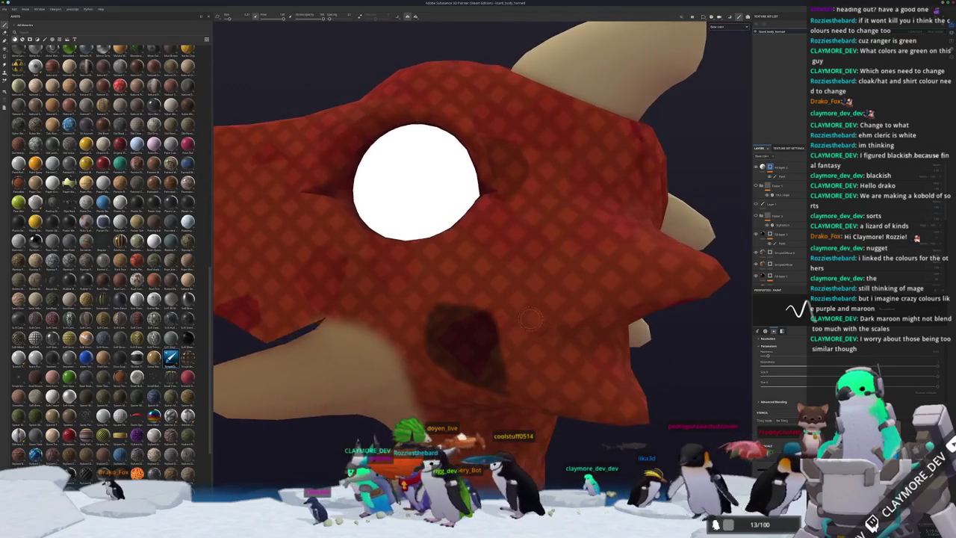
scroll(515, 310, "up", 3)
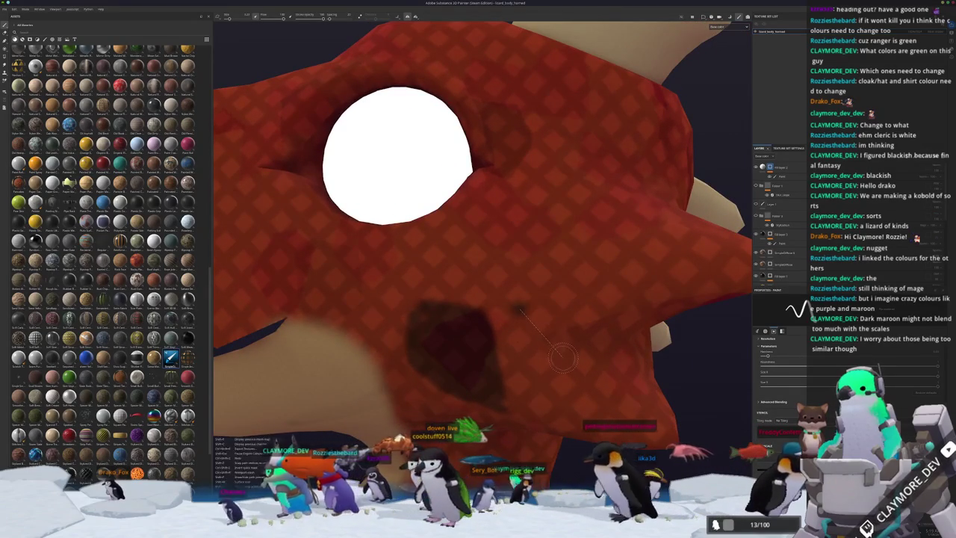
left_click_drag(515, 345, 478, 352)
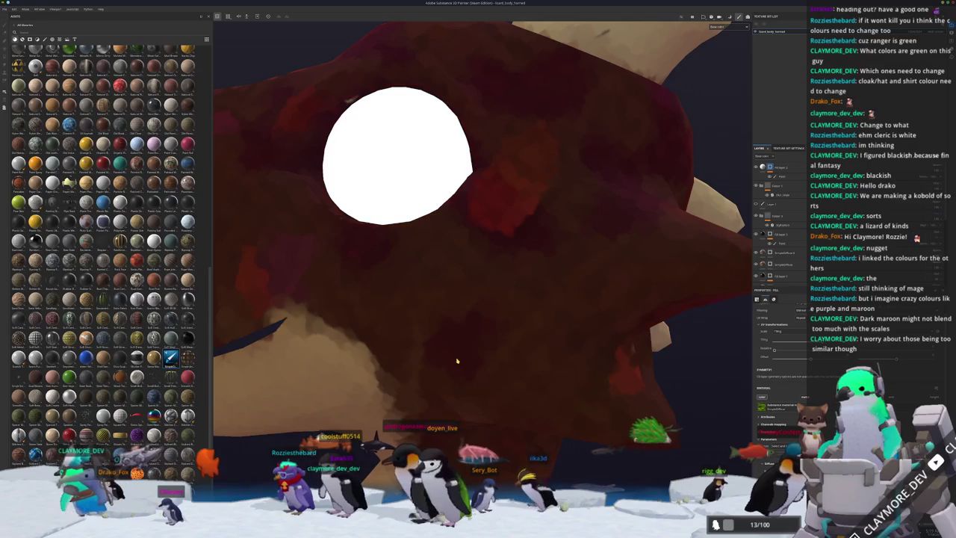
Select the paint layer and turn the whole kobold to face the front
mouse_move(457, 361)
left_mouse_down("alt")
mouse_move(448, 363)
mouse_move(497, 319)
mouse_move(702, 207)
mouse_move(668, 248)
left_mouse_up("alt")
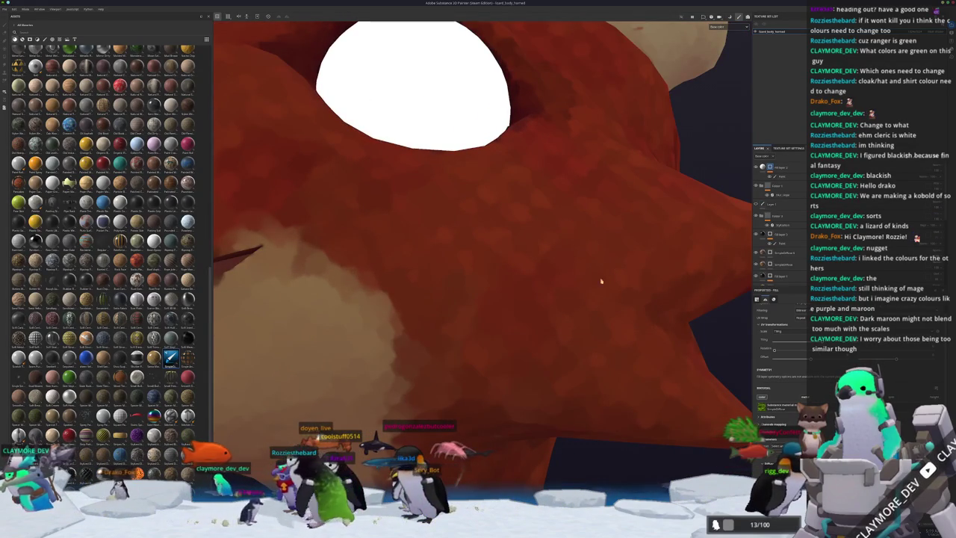
left_click(777, 241)
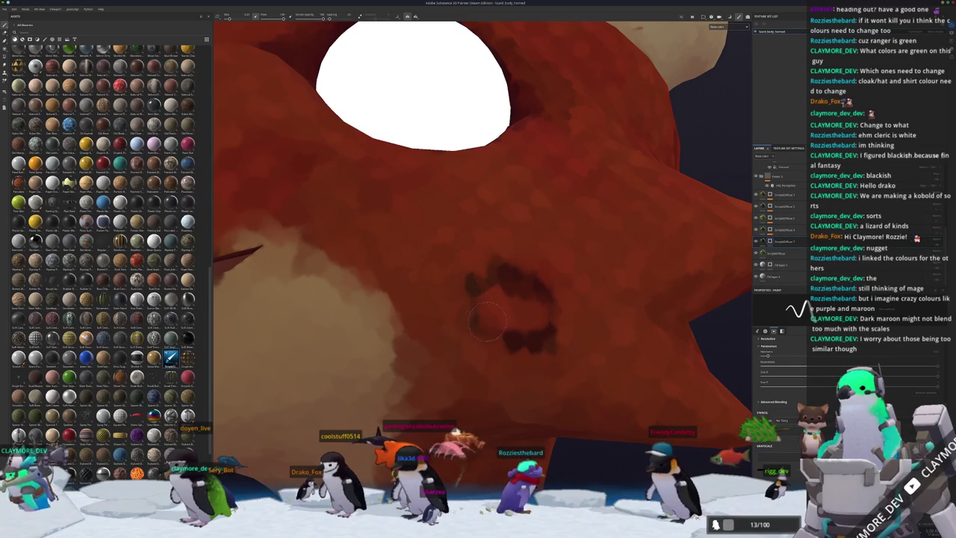
left_click_drag(485, 319, 476, 361, "alt")
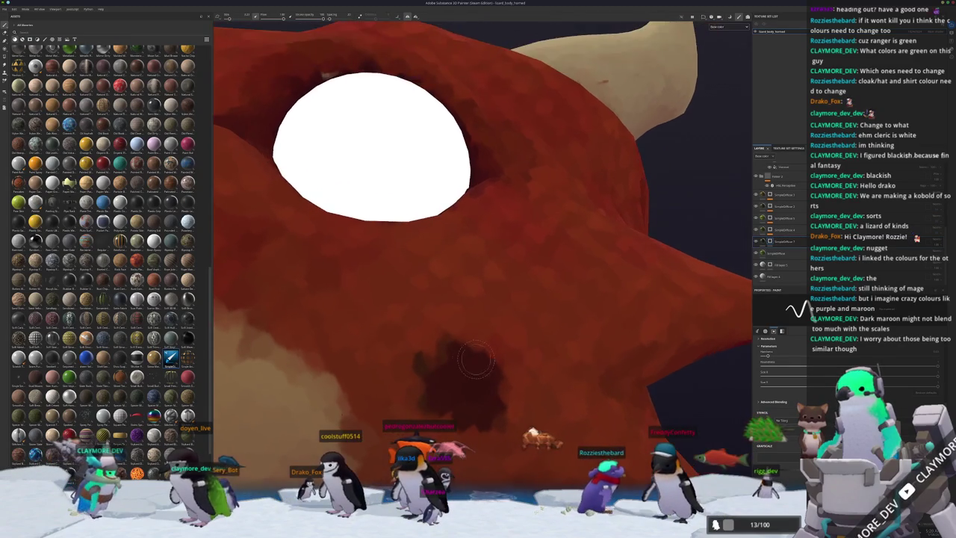
right_click_drag(477, 360, 593, 361, "alt")
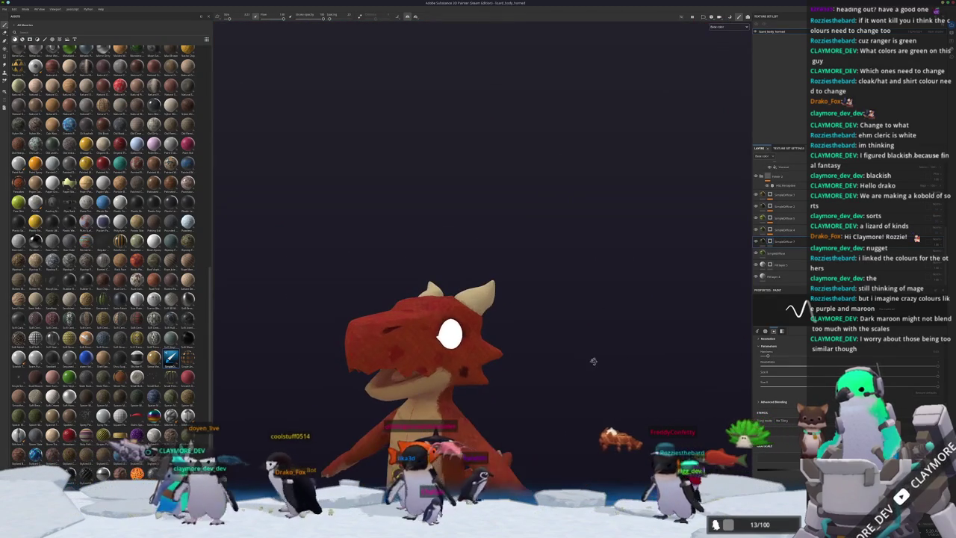
left_click_drag(587, 360, 533, 374, "alt")
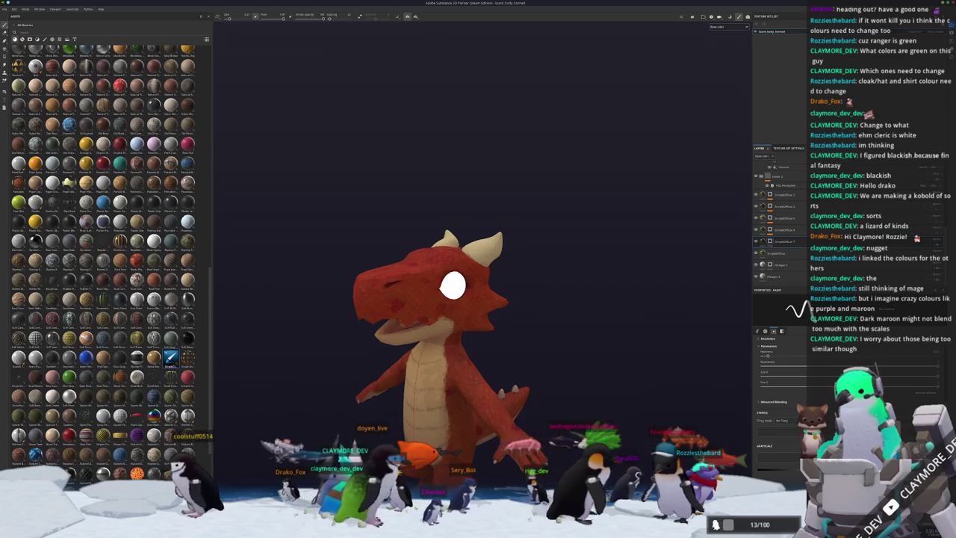
Switch to Blender and enter Edit Mode on the kobold's head mesh
key("alt+Tab")
scroll(408, 282, "up", 3)
mouse_move(373, 282)
middle_mouse_down()
mouse_move(408, 282)
mouse_move(396, 324)
mouse_move(276, 324)
middle_mouse_up()
scroll(408, 282, "up", 2)
key("Tab")
scroll(408, 282, "up", 2)
scroll(408, 299, "up", 2)
Extrude the purple snout face, scale it to 0.742, and push it inward as a mouth
left_click(396, 323)
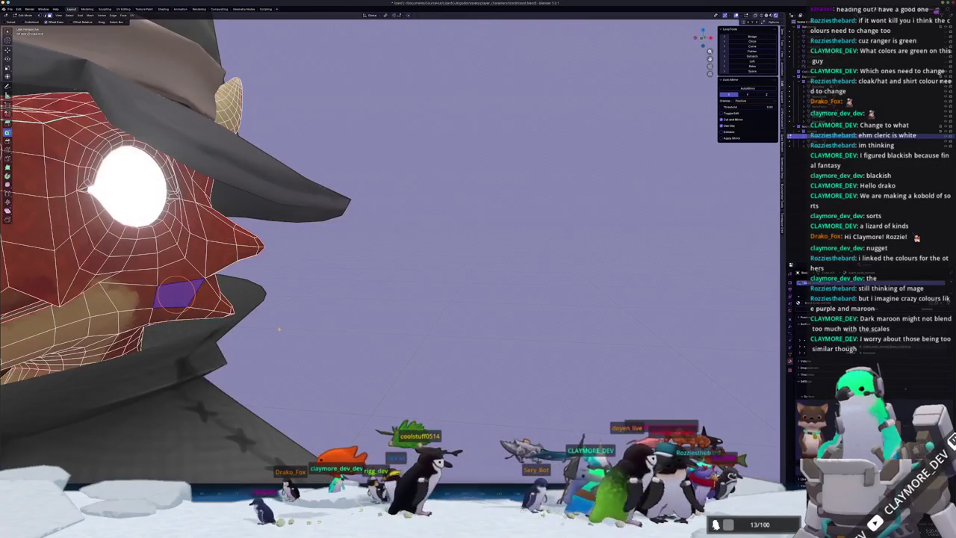
scroll(383, 239, "up", 3)
middle_click_drag(384, 239, 384, 246)
key("e")
left_click(395, 249)
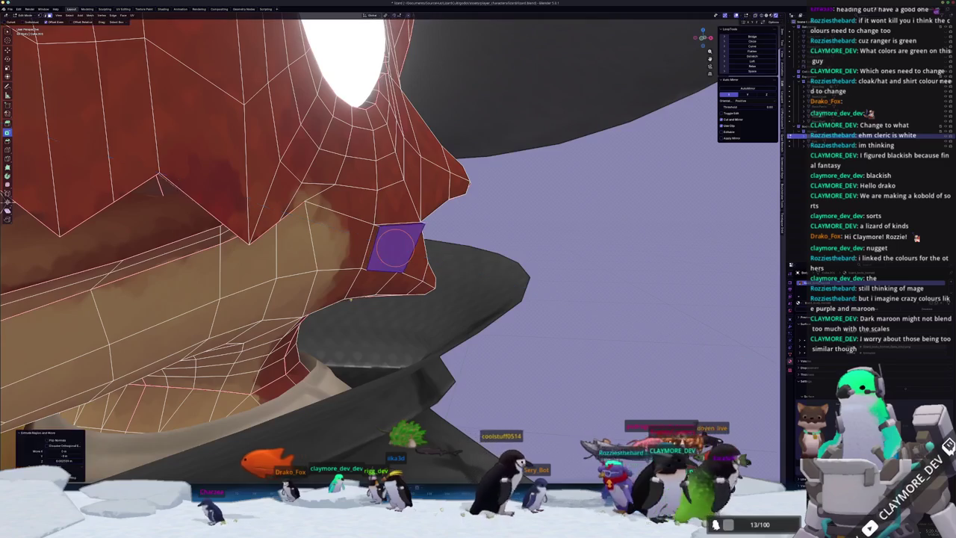
middle_click_drag(381, 297, 431, 264)
key("s")
left_click(403, 269)
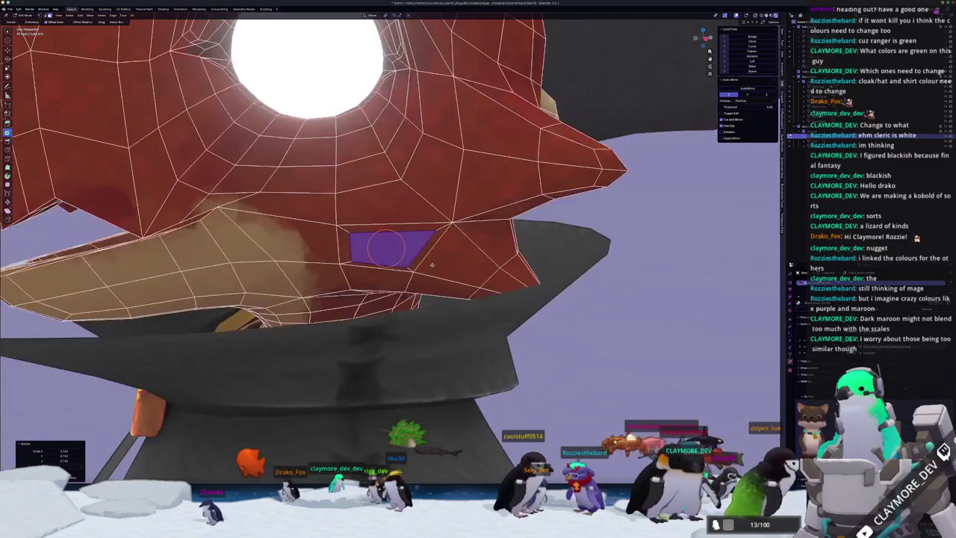
key("e")
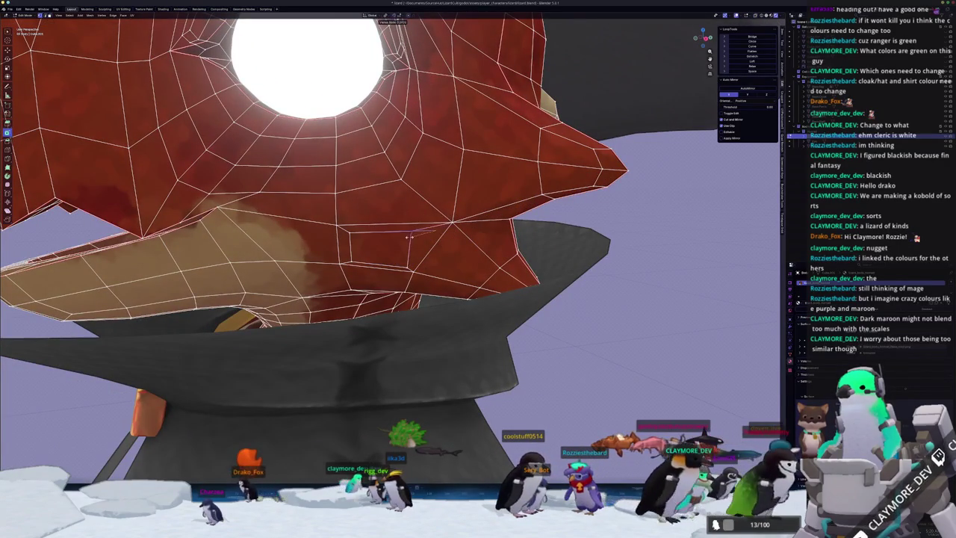
left_click(409, 238)
Leave Edit Mode and inspect the new mouth cavity
key("Tab")
mouse_move(433, 239)
middle_mouse_down()
mouse_move(469, 256)
mouse_move(375, 253)
middle_mouse_up()
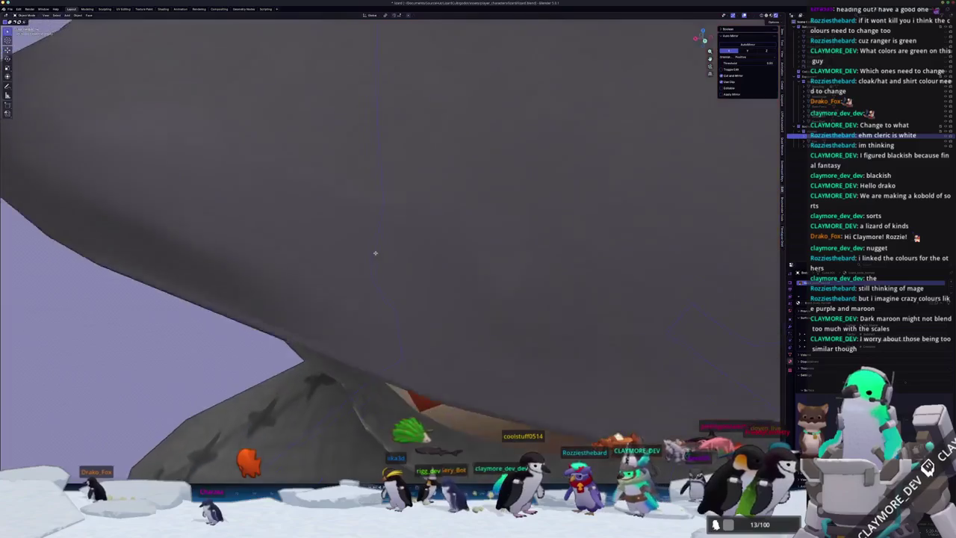
scroll(375, 253, "down", 5)
scroll(375, 253, "down", 3)
scroll(375, 253, "down", 3)
scroll(444, 260, "up", 6)
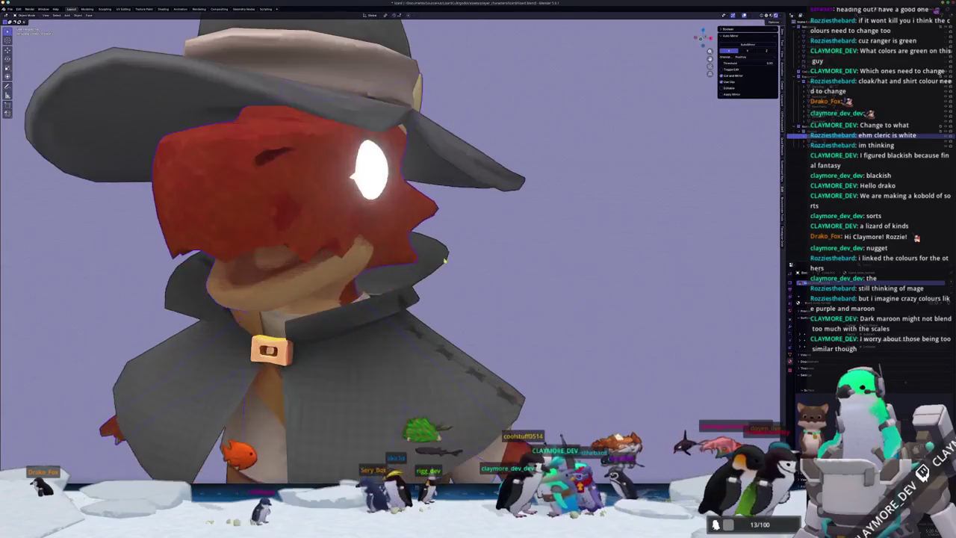
Select the entire head mesh and merge its overlapping vertices by distance
key("Tab")
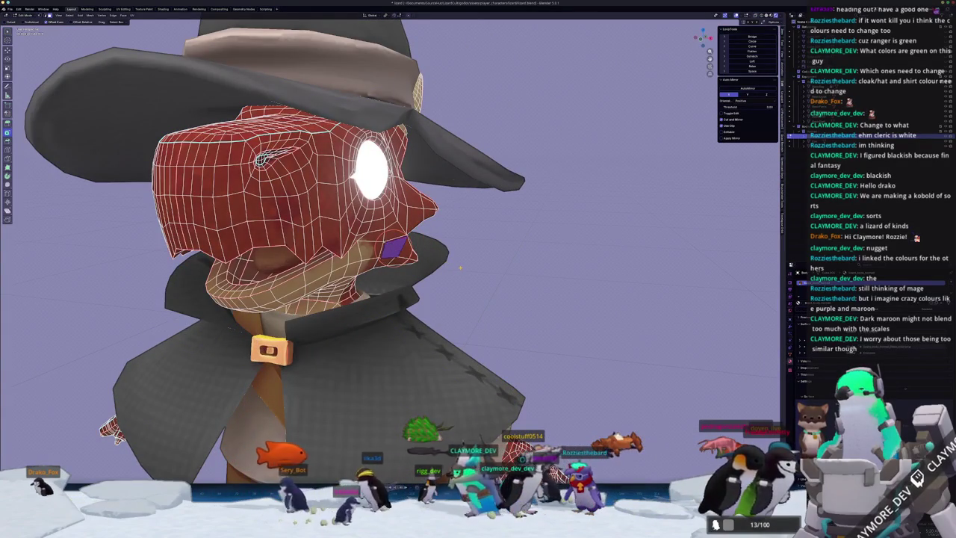
key("Tab")
middle_click_drag(480, 277, 464, 329)
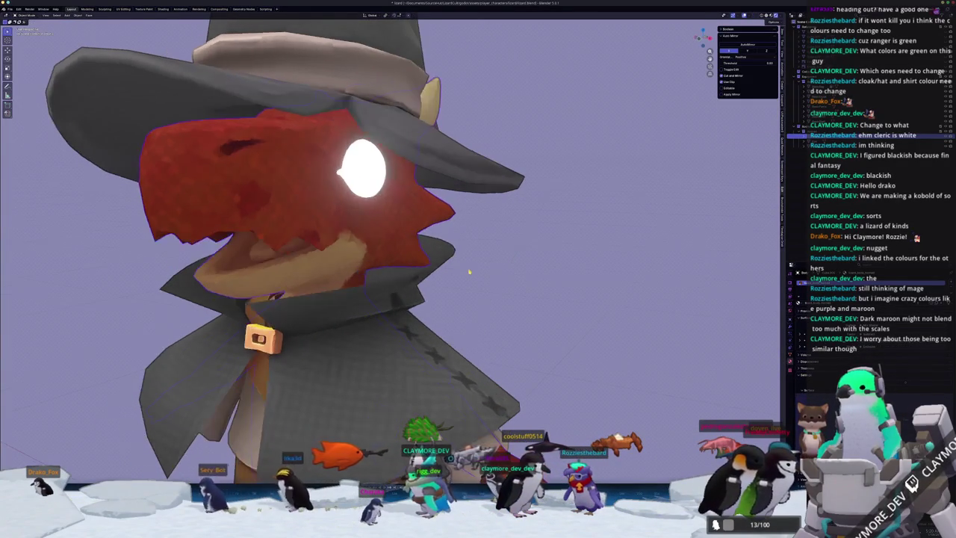
key("Tab")
right_click(463, 363)
key("Escape")
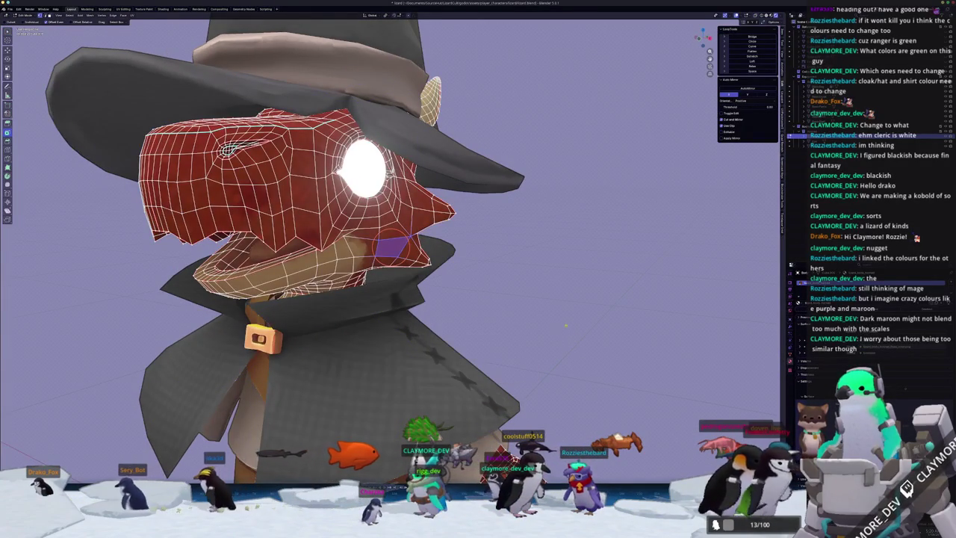
key("a")
right_click(535, 331)
key("Escape")
key("Tab")
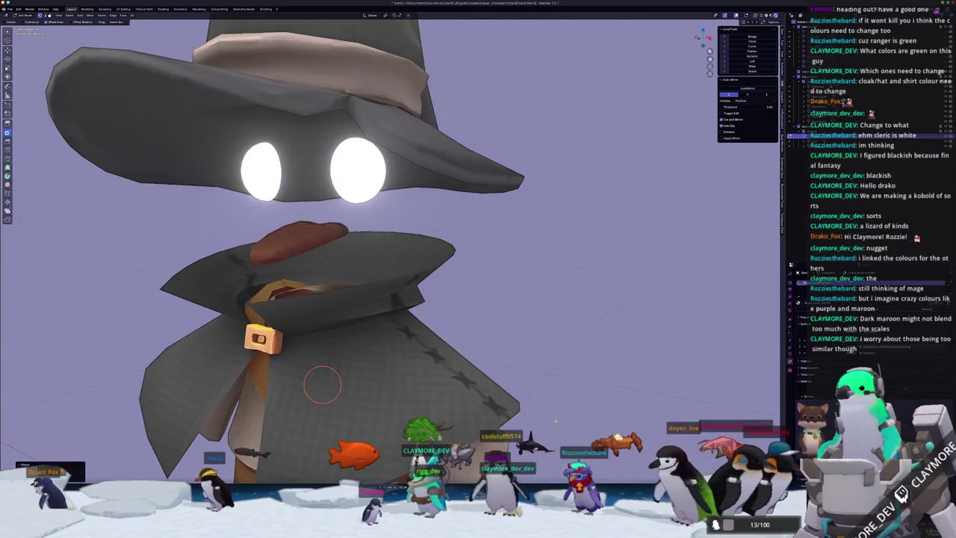
key("Tab")
right_click(534, 392)
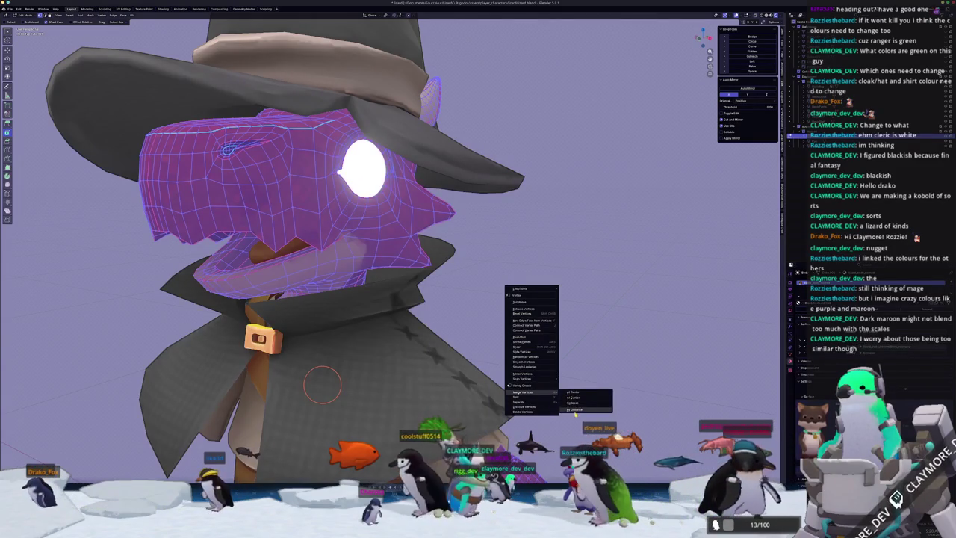
left_click(575, 409)
key("Tab")
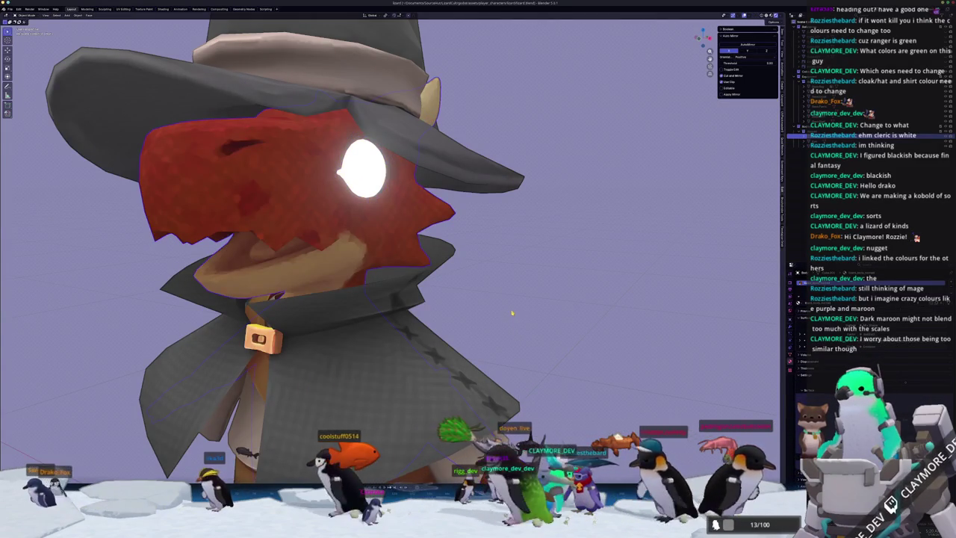
Move the staff sideways along the X axis
scroll(511, 312, "down", 4)
scroll(511, 312, "down", 3)
mouse_move(511, 312)
middle_mouse_down()
mouse_move(575, 362)
mouse_move(581, 314)
middle_mouse_up()
key("g")
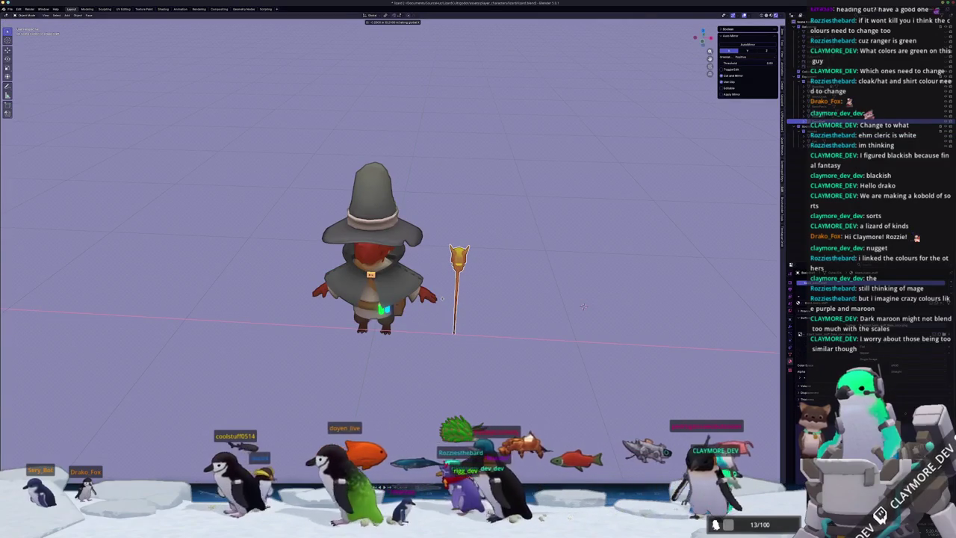
left_click(583, 306)
scroll(583, 306, "up", 2)
scroll(583, 306, "up", 2)
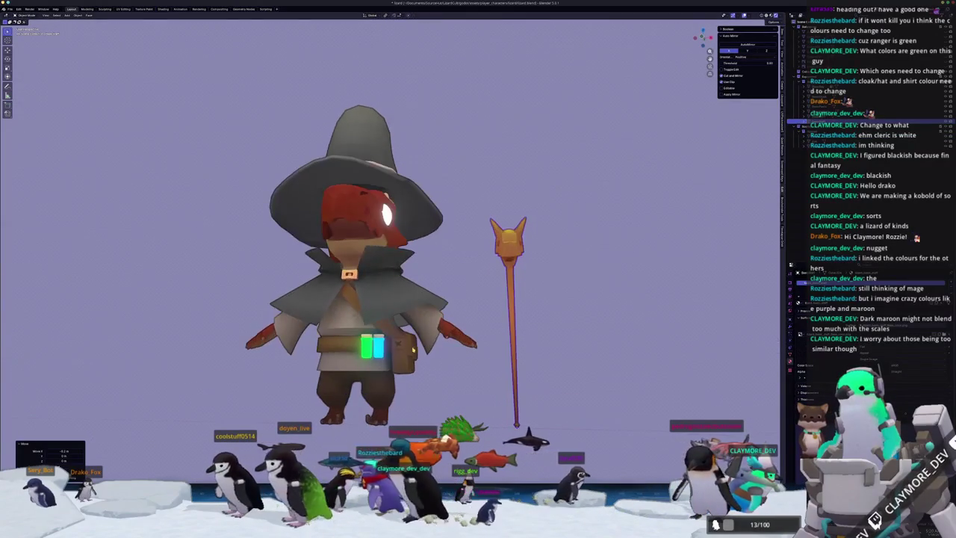
Select the kobold's cloak and view it from a higher side angle
left_click(374, 234)
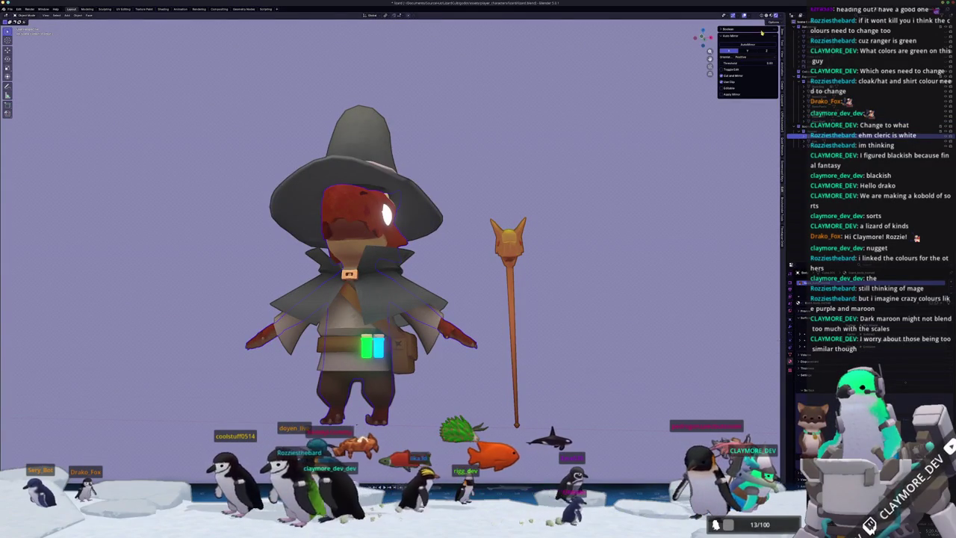
middle_click_drag(672, 149, 700, 119)
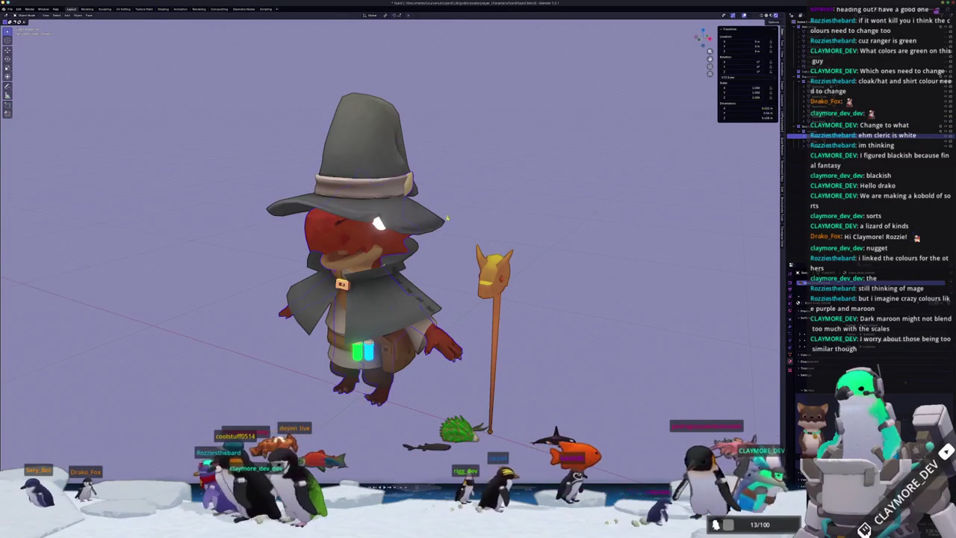
scroll(411, 239, "up", 1)
scroll(411, 239, "up", 1)
scroll(411, 239, "up", 1)
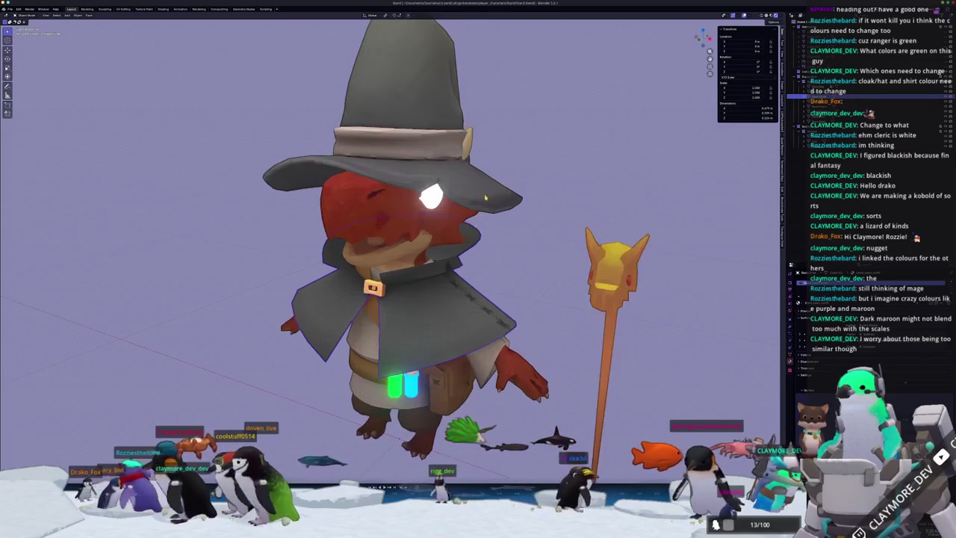
Open the recent cloak project in Substance Painter and rotate to see the cloak
key("alt+Tab")
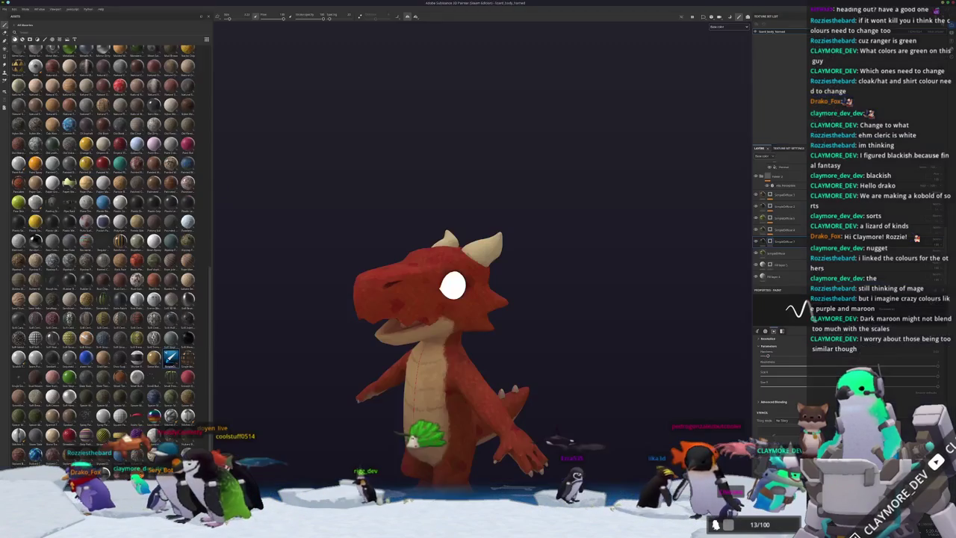
left_click(4, 9)
mouse_move(14, 27)
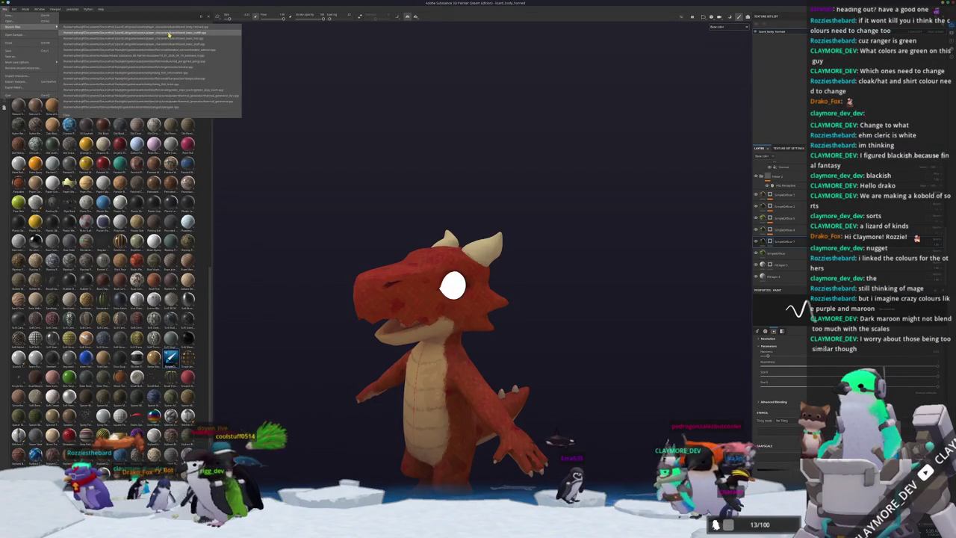
left_click(169, 34)
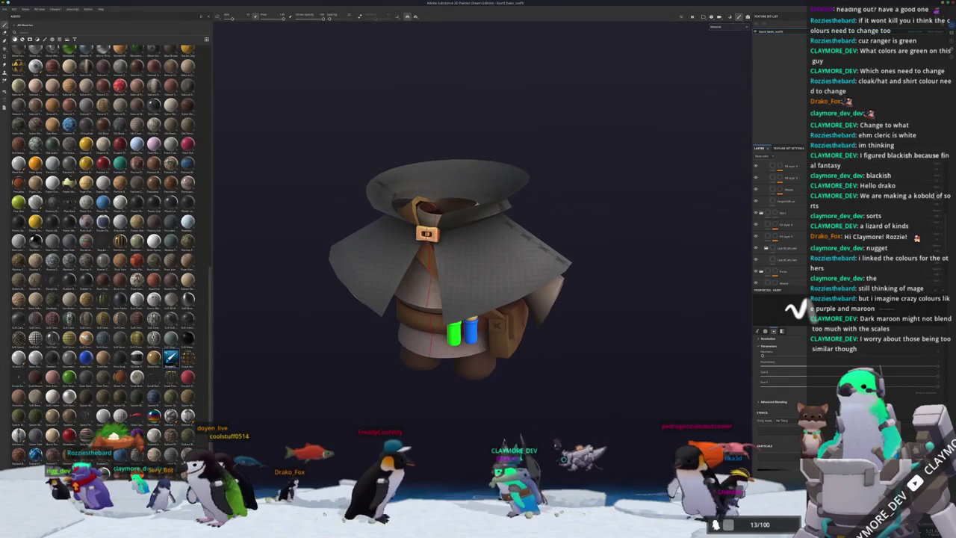
left_click(729, 26)
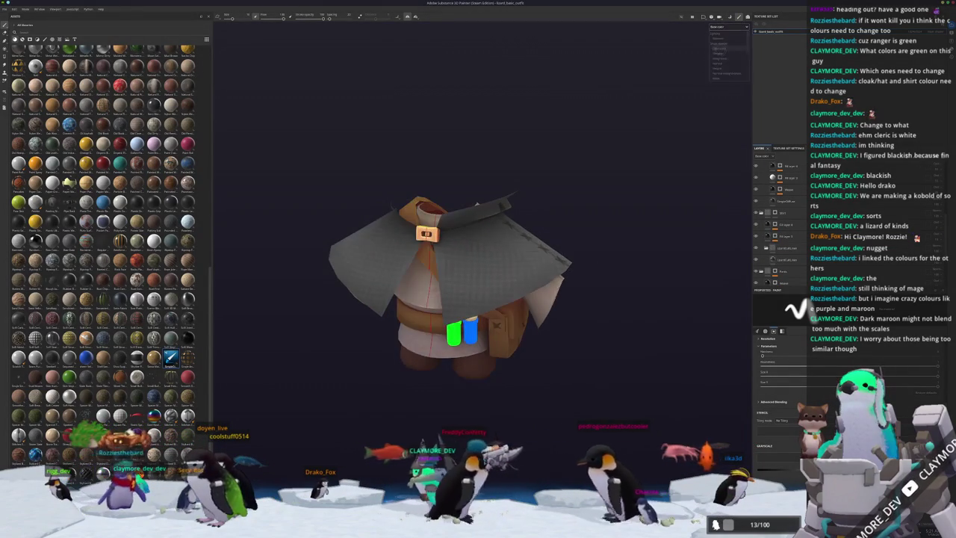
left_click_drag(477, 203, 605, 150, "alt")
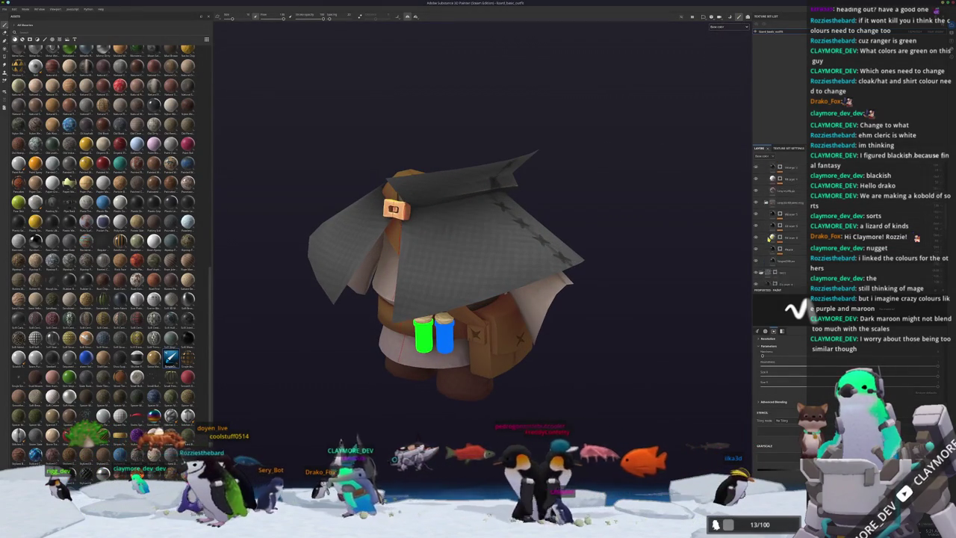
Give the cloak fill layer a brown base colour and export the textures
left_click(771, 237)
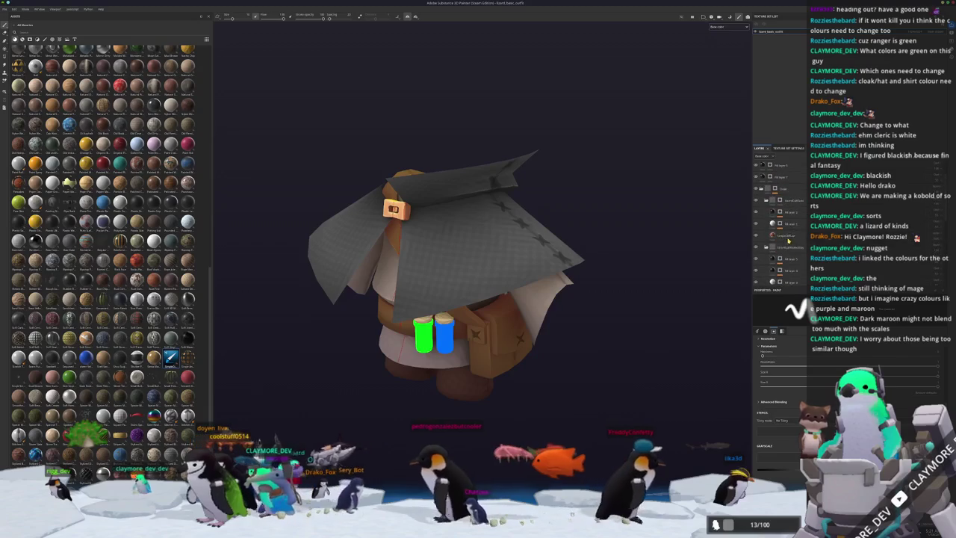
scroll(790, 241, "down", 2)
scroll(790, 240, "down", 1)
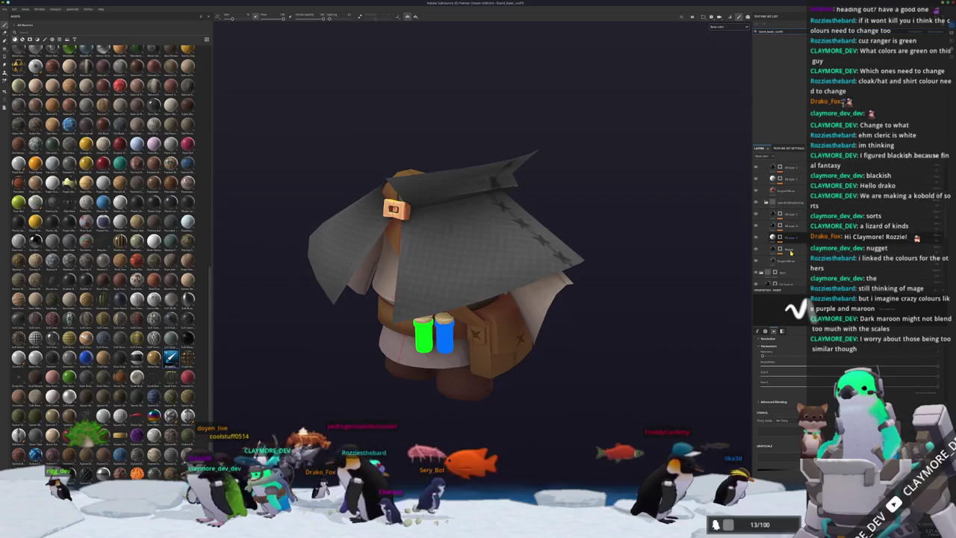
left_click(780, 272)
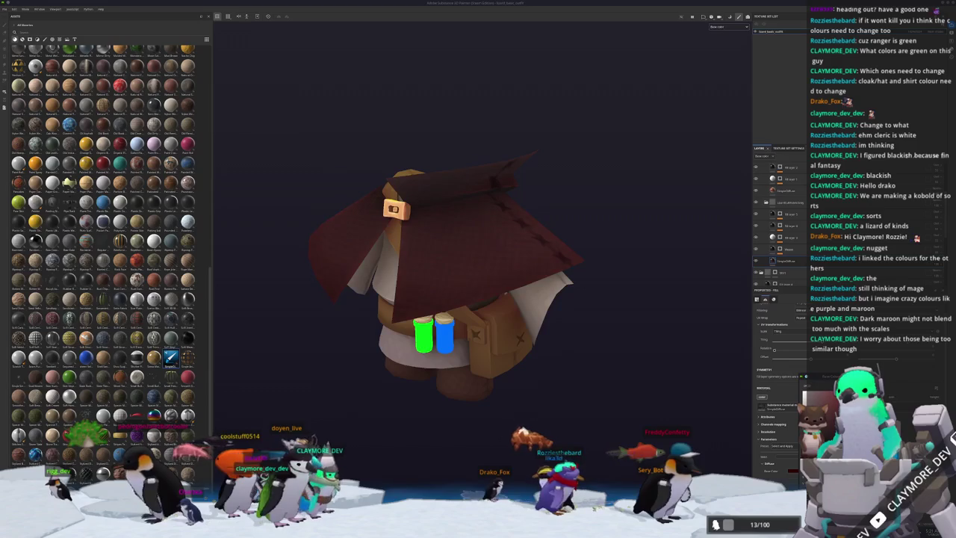
mouse_move(590, 332)
left_mouse_down("alt")
mouse_move(613, 321)
mouse_move(616, 329)
left_mouse_up("alt")
key("ctrl+shift+e")
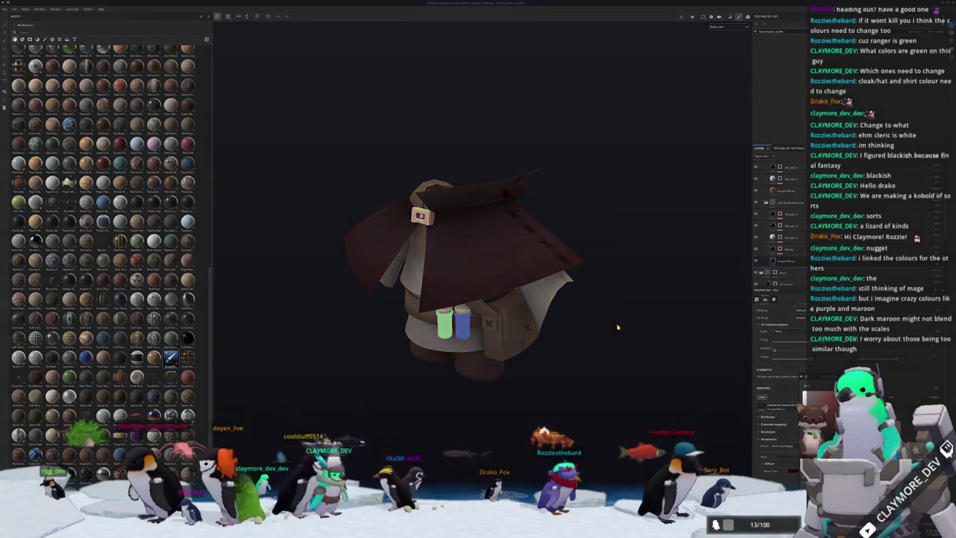
left_click(596, 347)
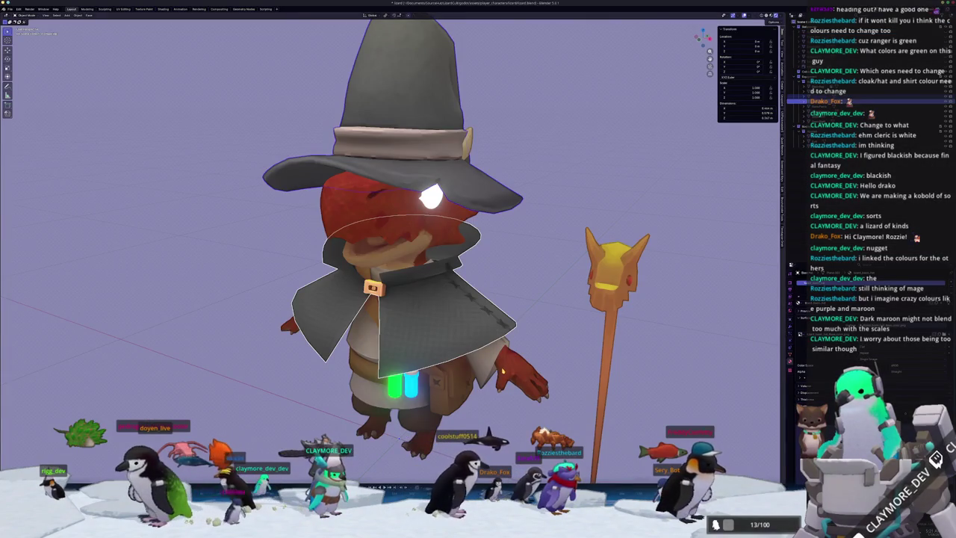
Show the Shading workspace with the kobold seen from the front-right
left_click(796, 97)
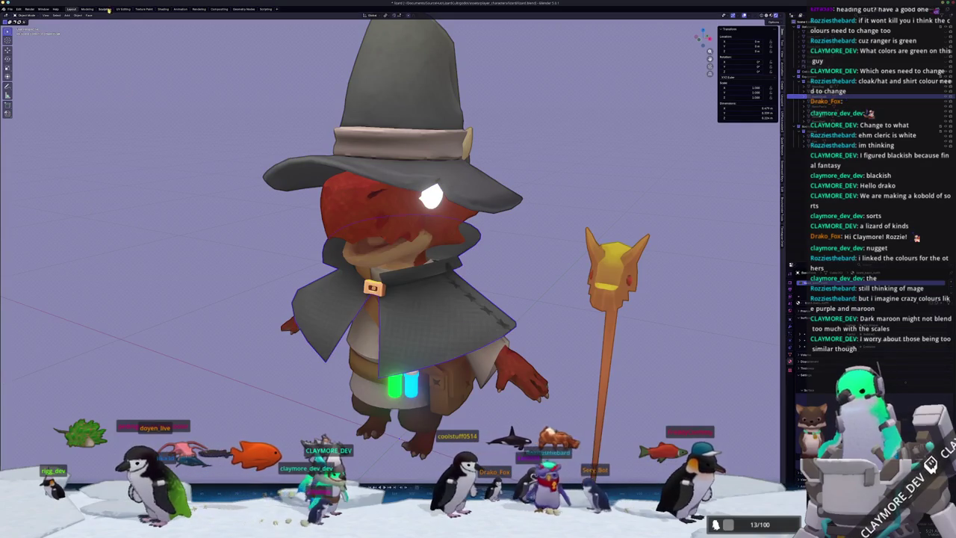
left_click(162, 9)
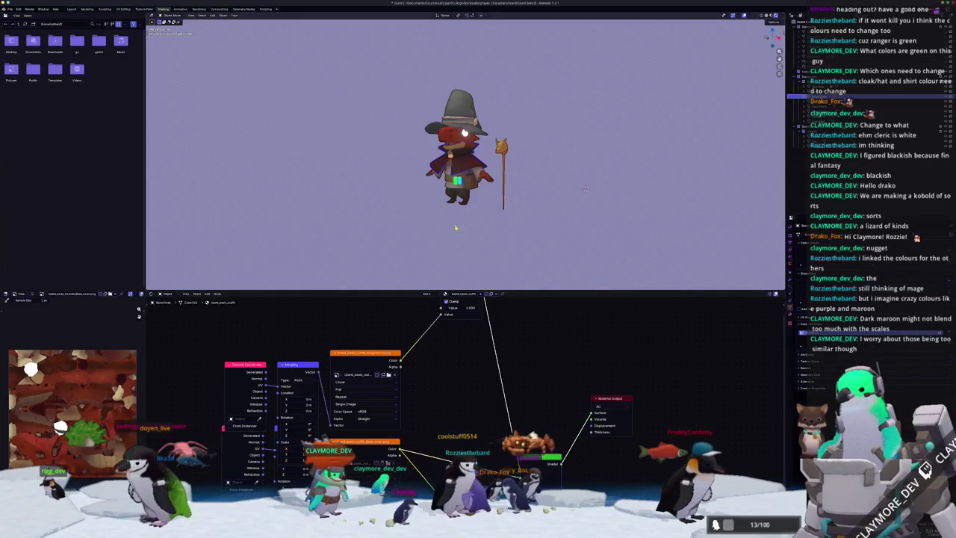
scroll(628, 166, "up", 2)
middle_click_drag(627, 166, 617, 179)
scroll(617, 179, "up", 1)
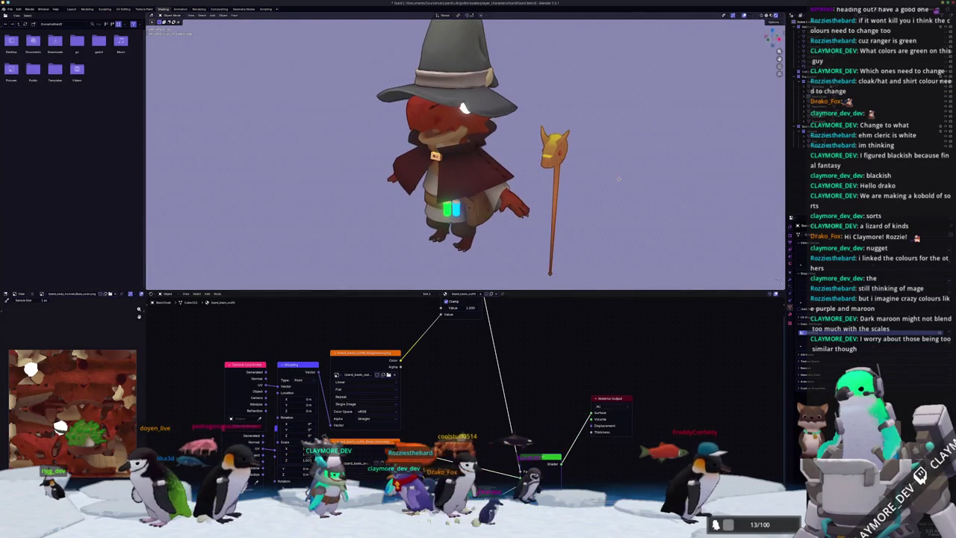
Capture a Spectacle region screenshot of the brown-cloaked kobold and close the preview
key("super+shift+Print")
key("Return")
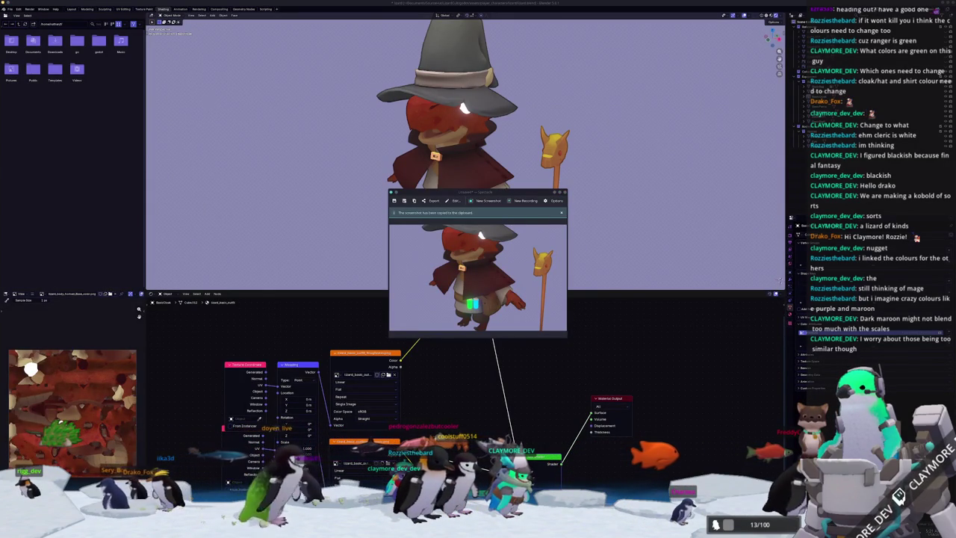
key("Escape")
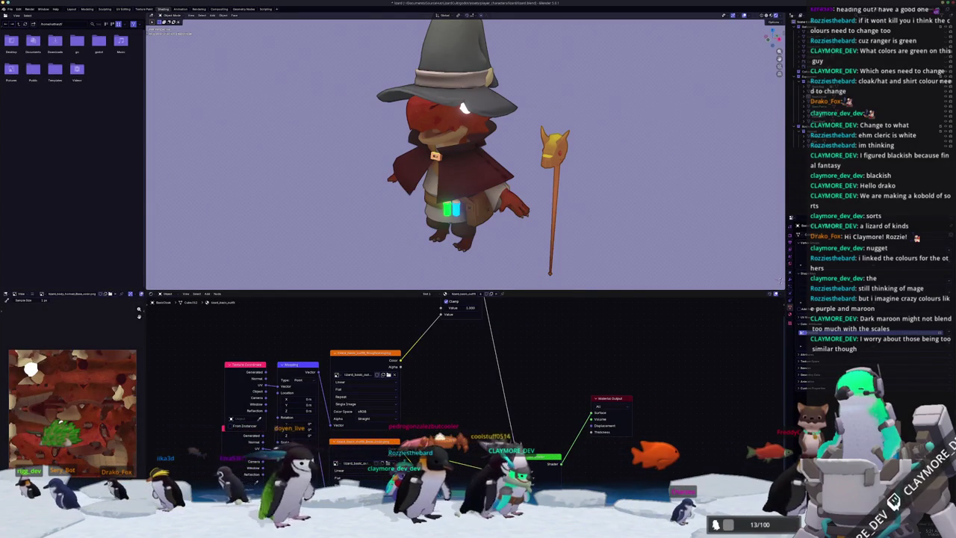
key("alt+Tab")
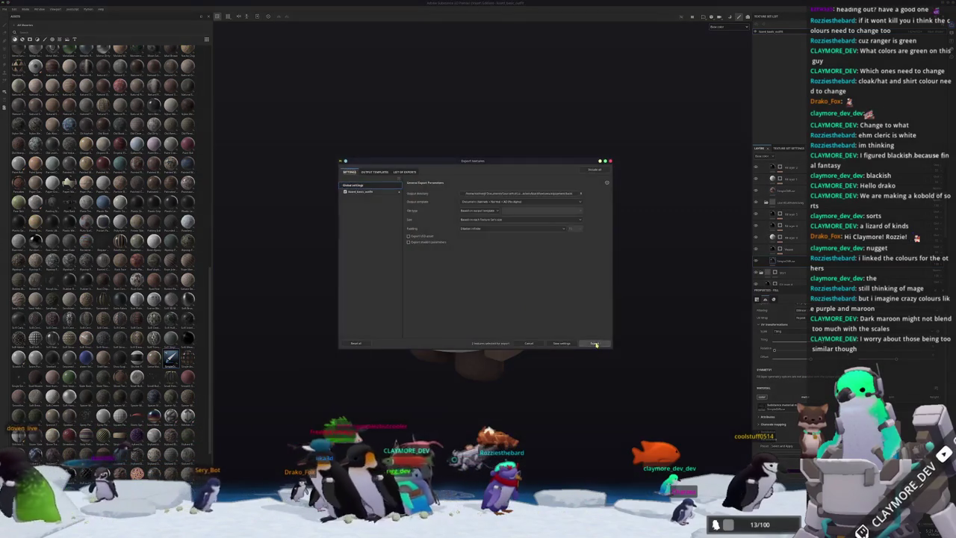
Zoom in on the kobold in Blender and capture a region screenshot of the purple cloak
key("alt+Tab")
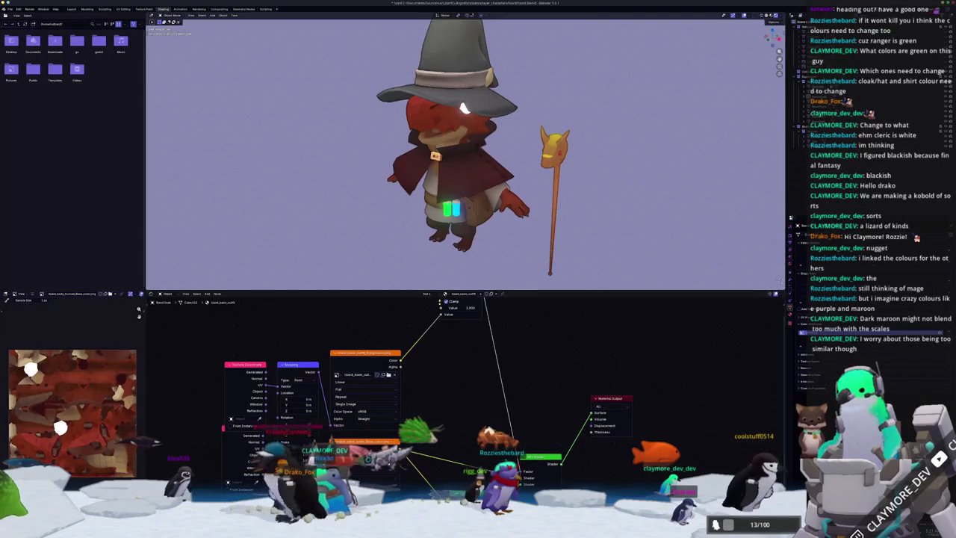
scroll(487, 234, "up", 2)
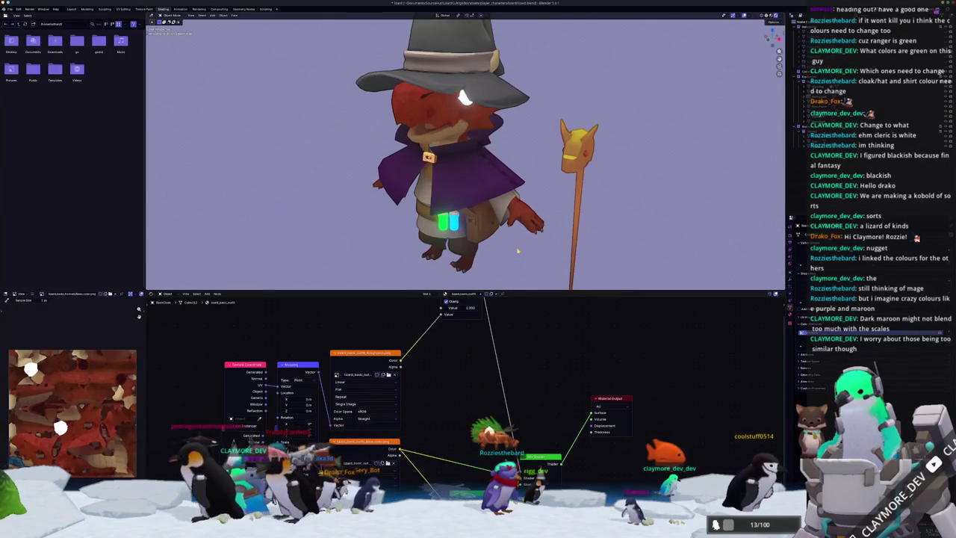
key("super+shift+Print")
key("Return")
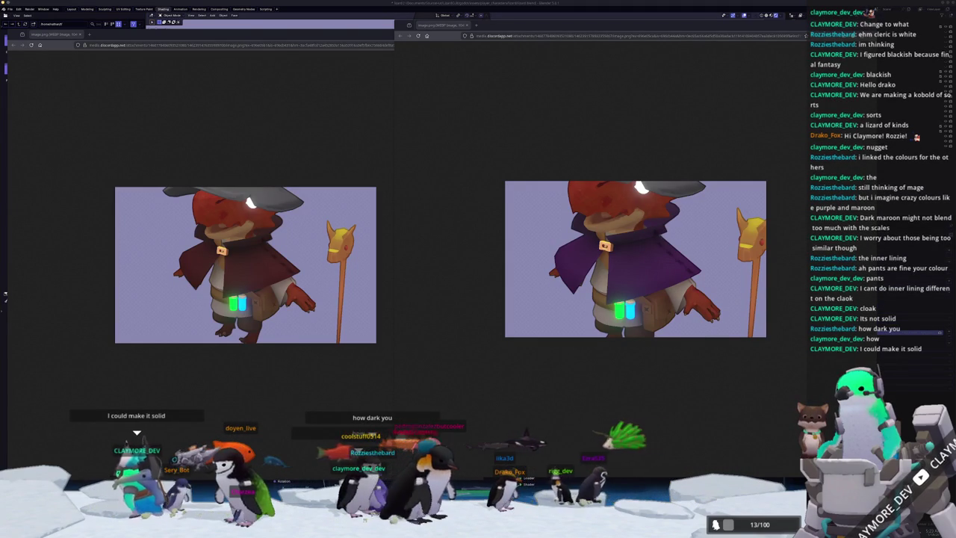
Dismiss the maroon-versus-purple cloak screenshots and return to the kobold in Substance Painter
key("alt+Tab")
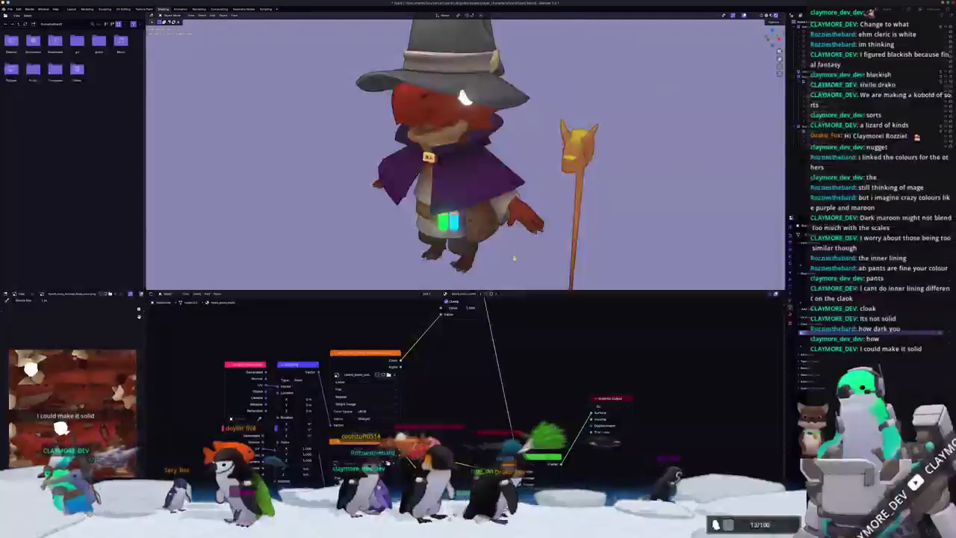
scroll(478, 224, "up", 4)
scroll(478, 225, "down", 3)
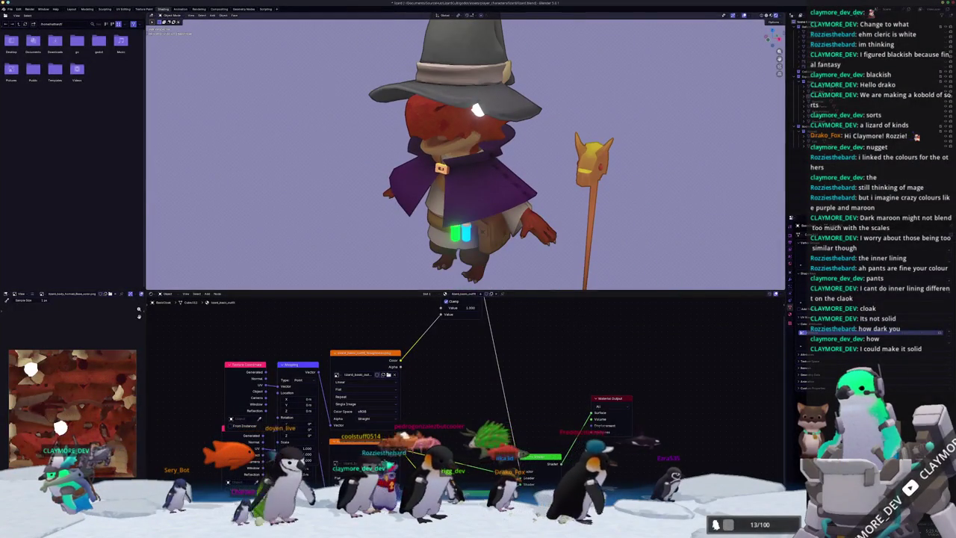
key("alt+Tab")
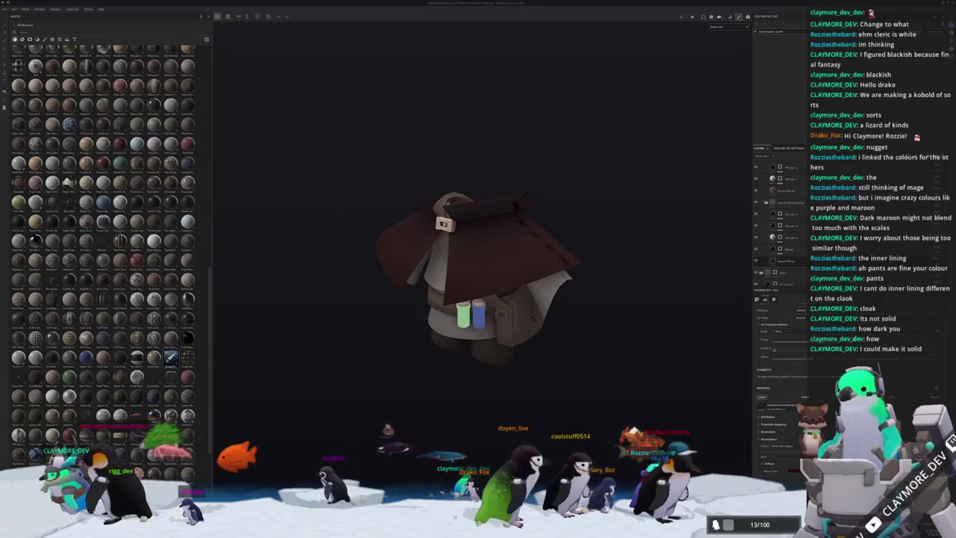
Re-export the textures from Substance Painter with the maroon cloak
key("ctrl+shift+e")
key("Escape")
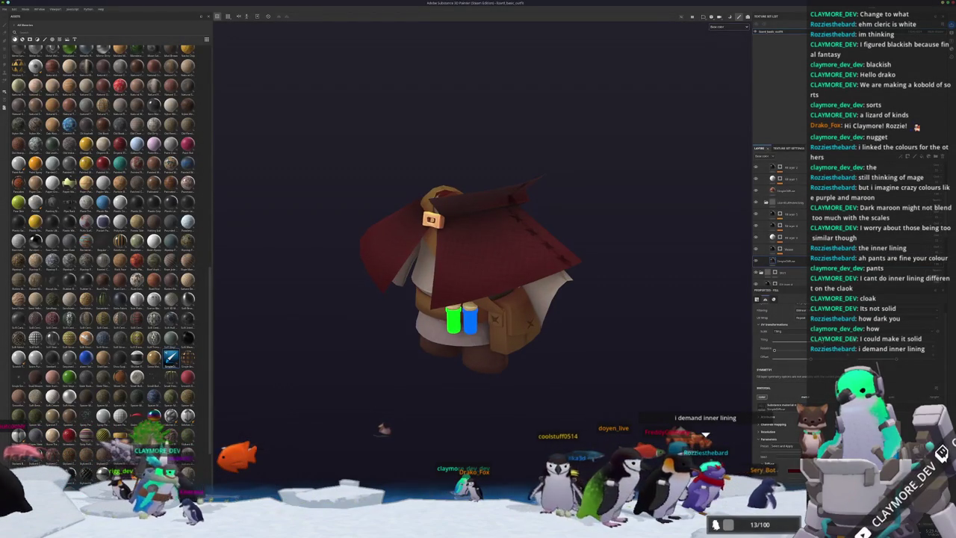
key("alt+Tab")
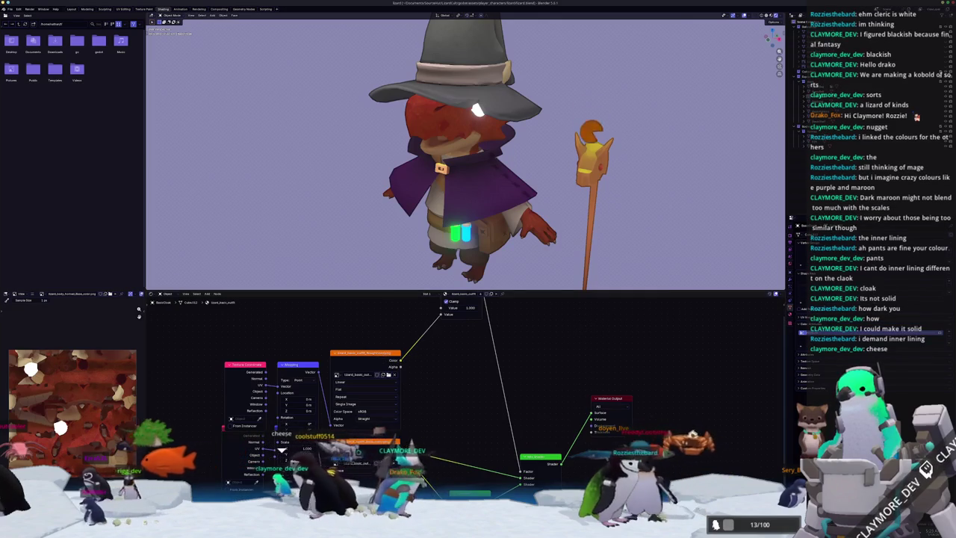
key("alt+Tab")
key("ctrl+shift+e")
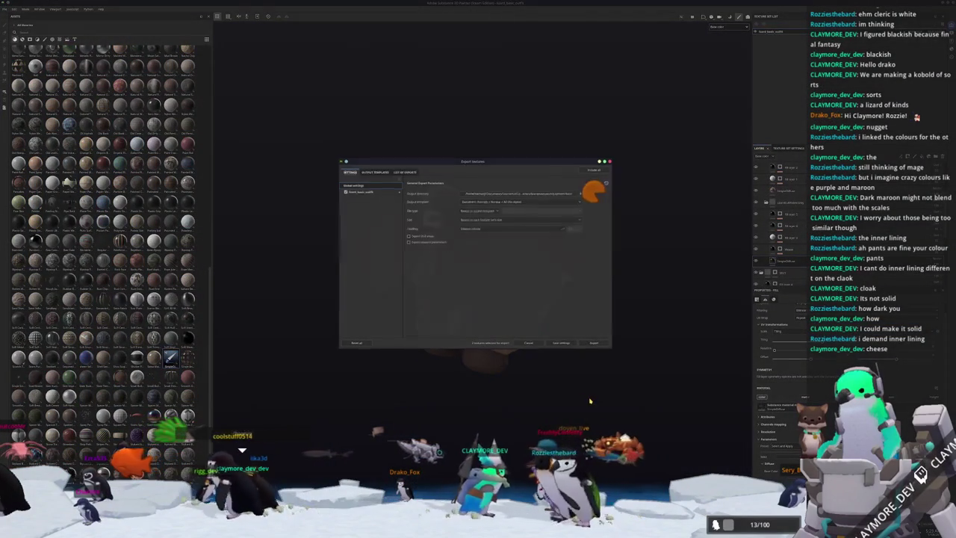
left_click(594, 342)
In Blender, zoom in on the dark red cape, select it and enter Edit Mode
key("alt+Tab")
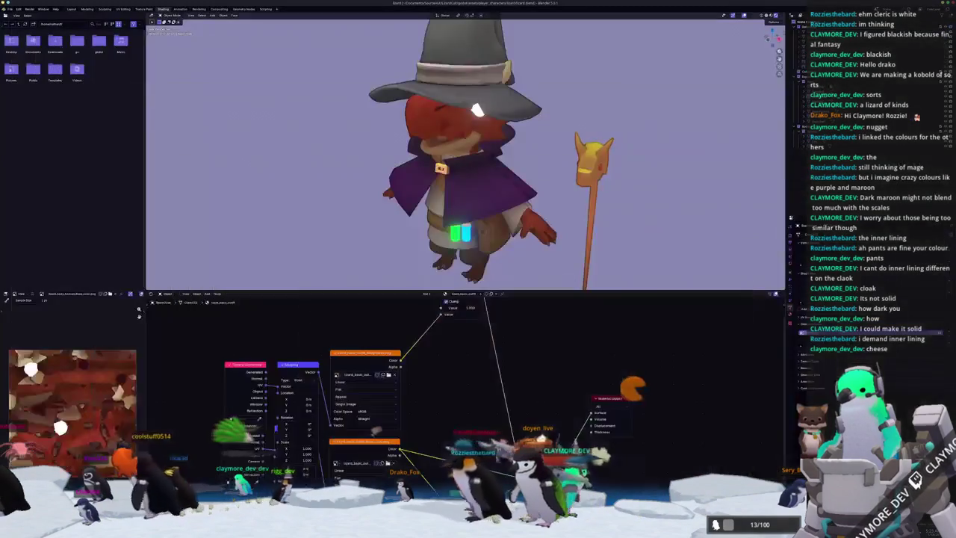
scroll(522, 198, "up", 3)
scroll(522, 199, "up", 3)
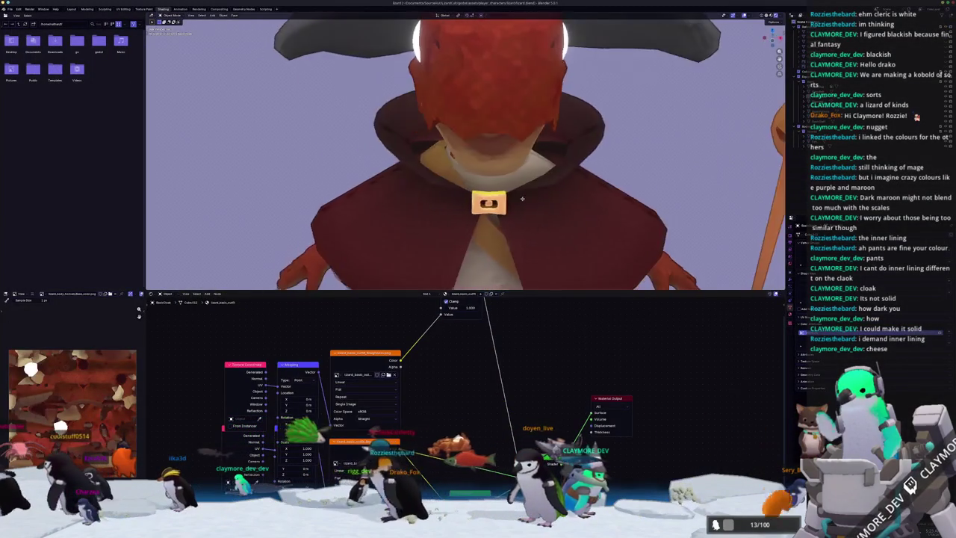
left_click(522, 198)
key("Tab")
Inspect the cape mesh from below, then leave Edit Mode
left_click(575, 138)
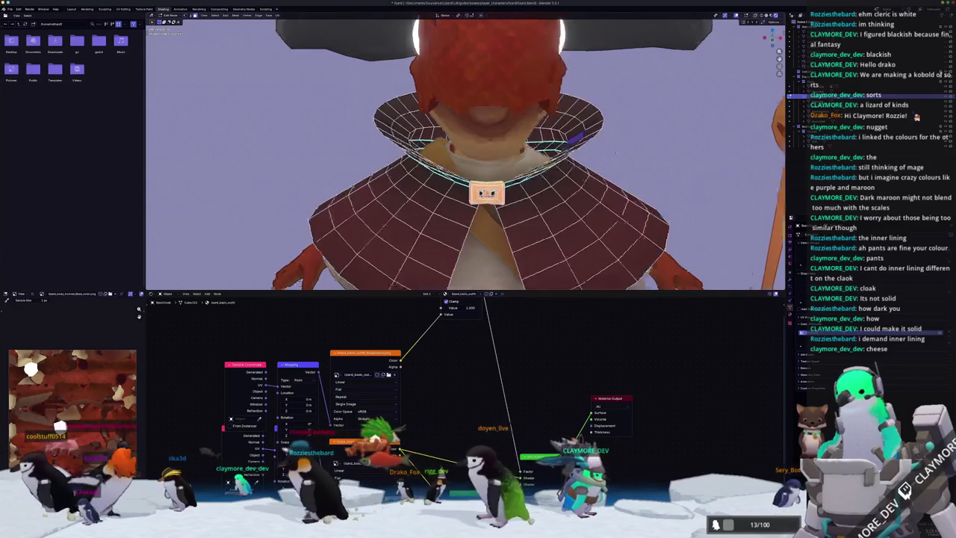
middle_click_drag(616, 153, 612, 160)
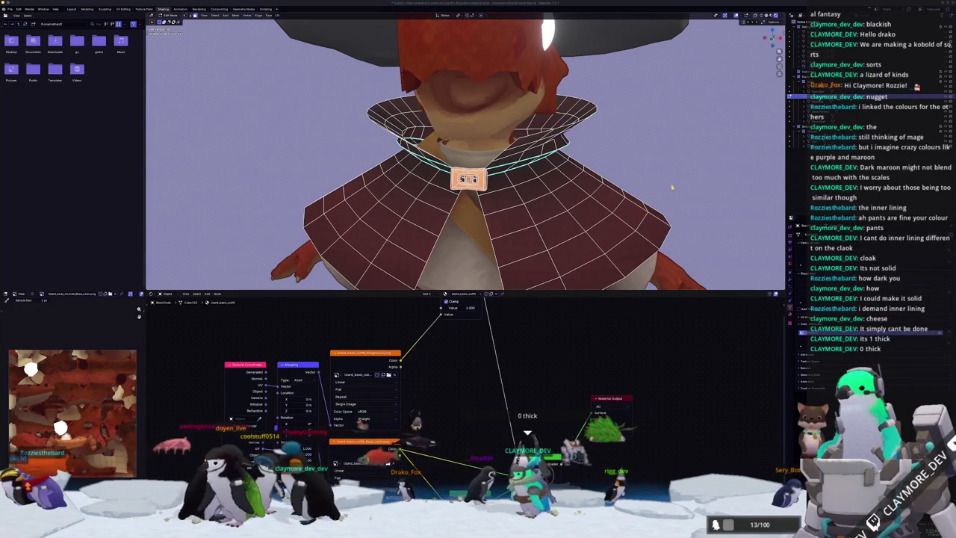
scroll(671, 187, "down", 2)
scroll(650, 186, "down", 2)
key("Tab")
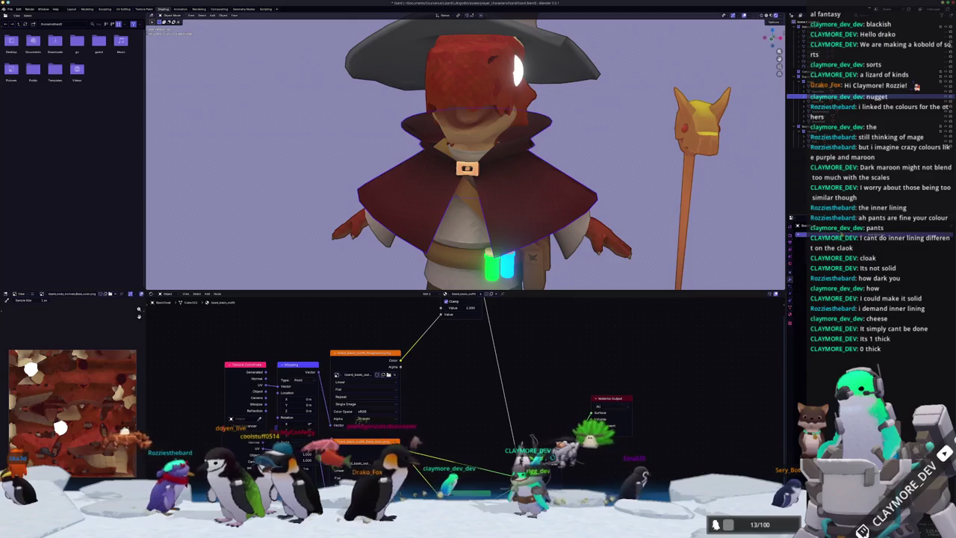
mouse_move(673, 194)
middle_mouse_down()
mouse_move(576, 189)
mouse_move(597, 184)
middle_mouse_up()
Apply all transforms to the cloak object and orbit to a flatter front view
key("ctrl+a")
left_click(649, 197)
scroll(577, 189, "up", 3)
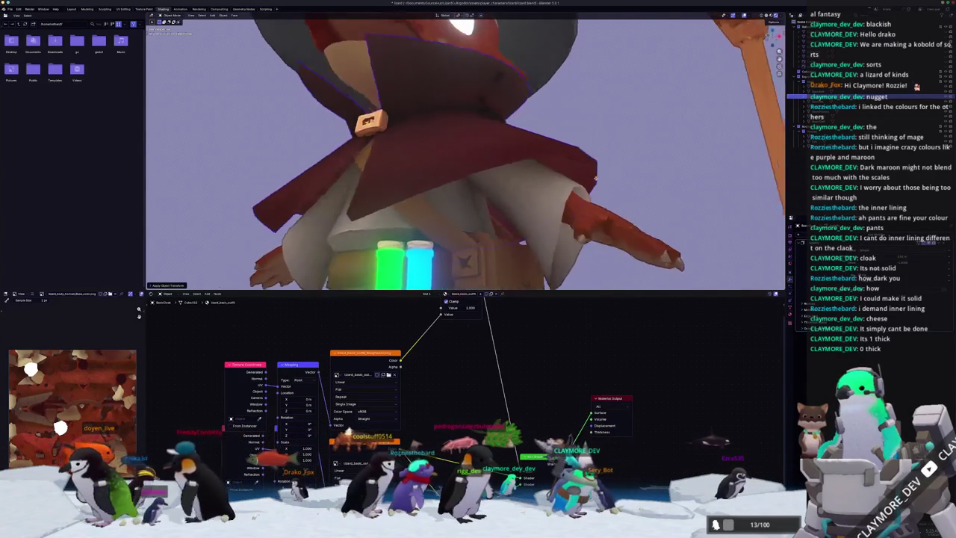
scroll(596, 184, "up", 2)
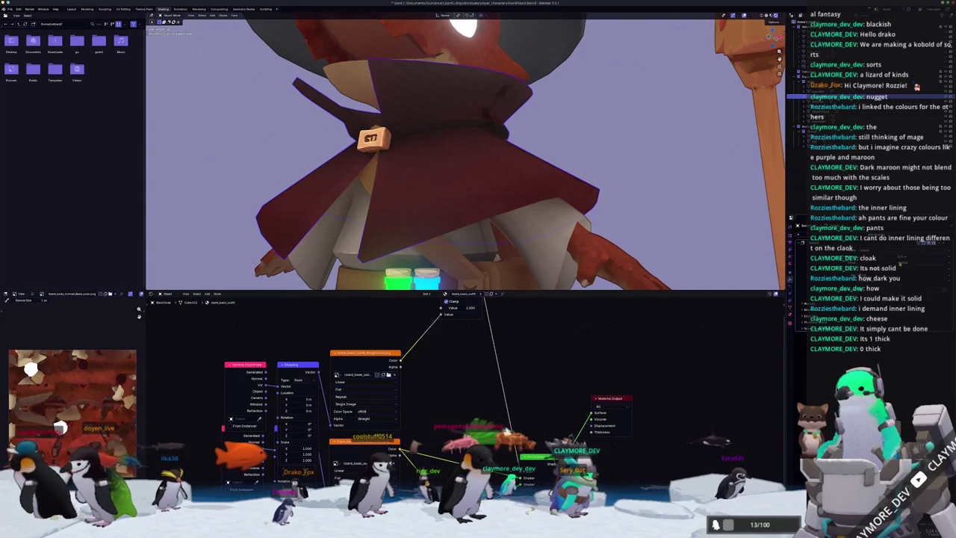
middle_click_drag(596, 184, 590, 186)
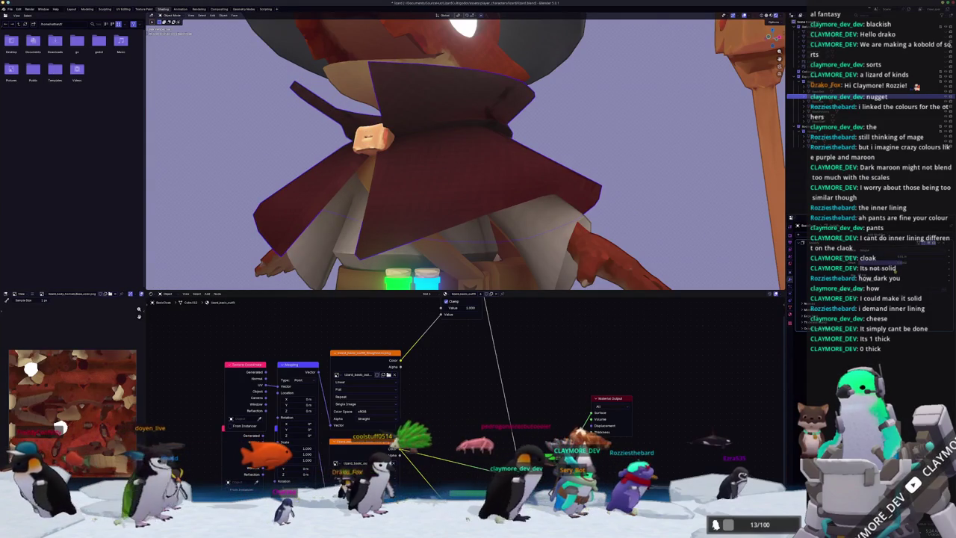
middle_click_drag(416, 179, 418, 172)
Inspect the belt buckle's linked geometry in Edit Mode without making changes
key("Tab")
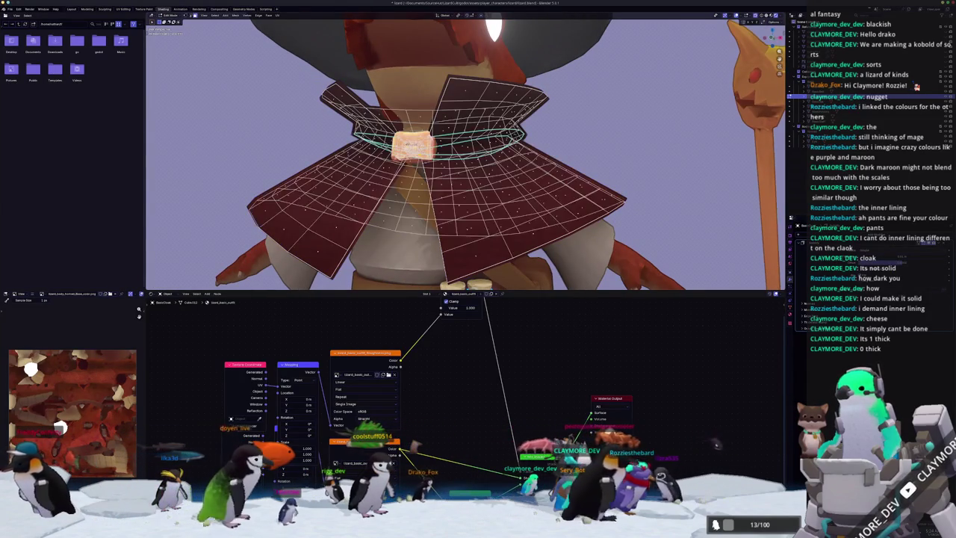
key("ctrl+l")
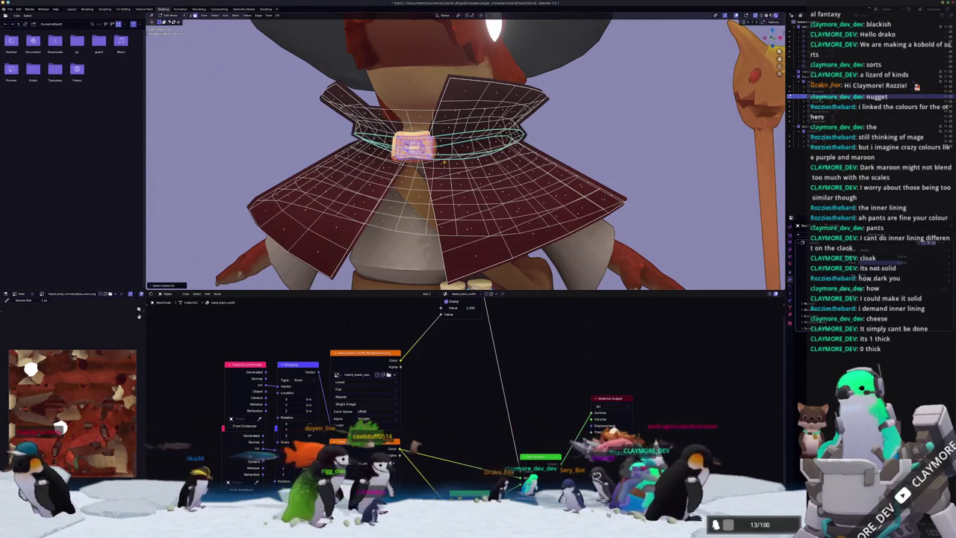
right_click(523, 163)
mouse_move(511, 164)
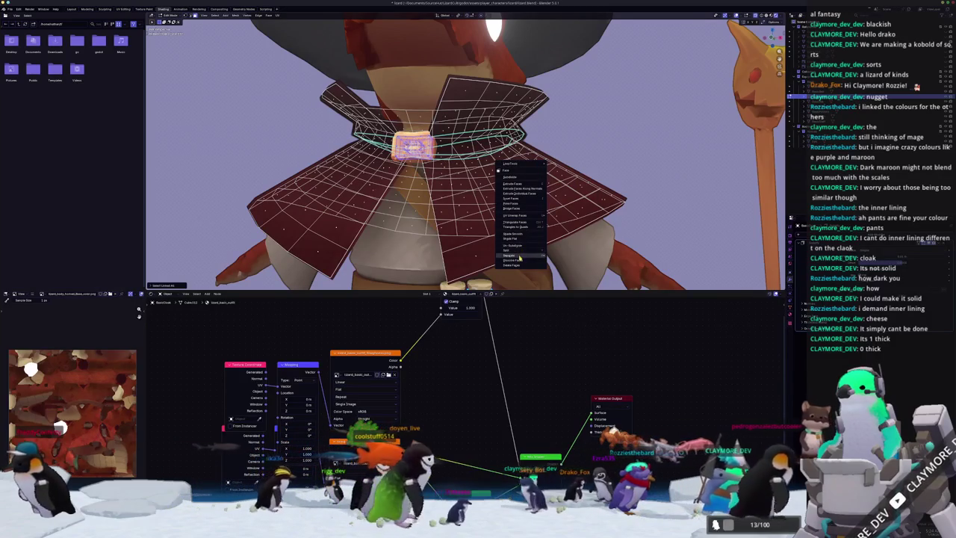
left_click(590, 232)
key("Tab")
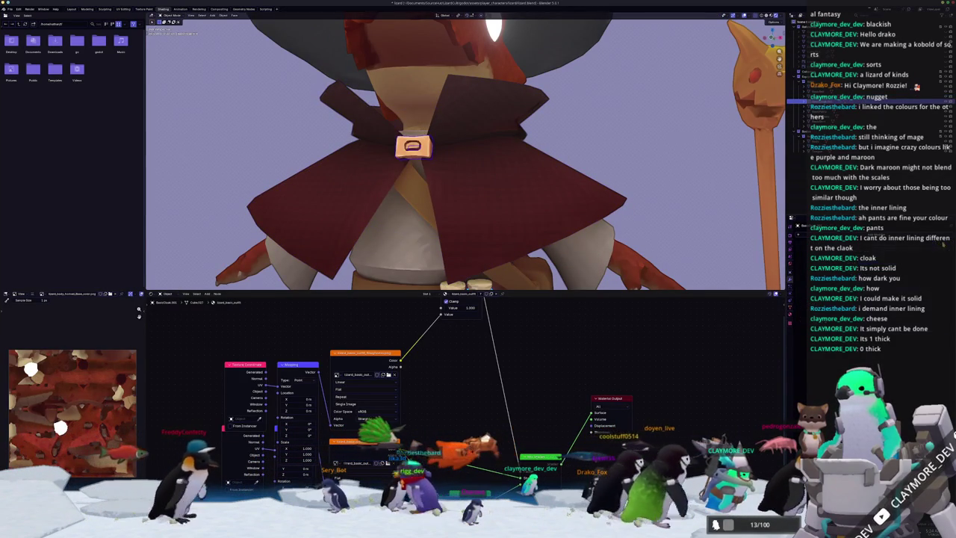
Zoom in, select BeltCloak.001, then switch the selection to the cloak object
scroll(466, 150, "up", 2)
scroll(466, 151, "up", 2)
scroll(465, 151, "up", 2)
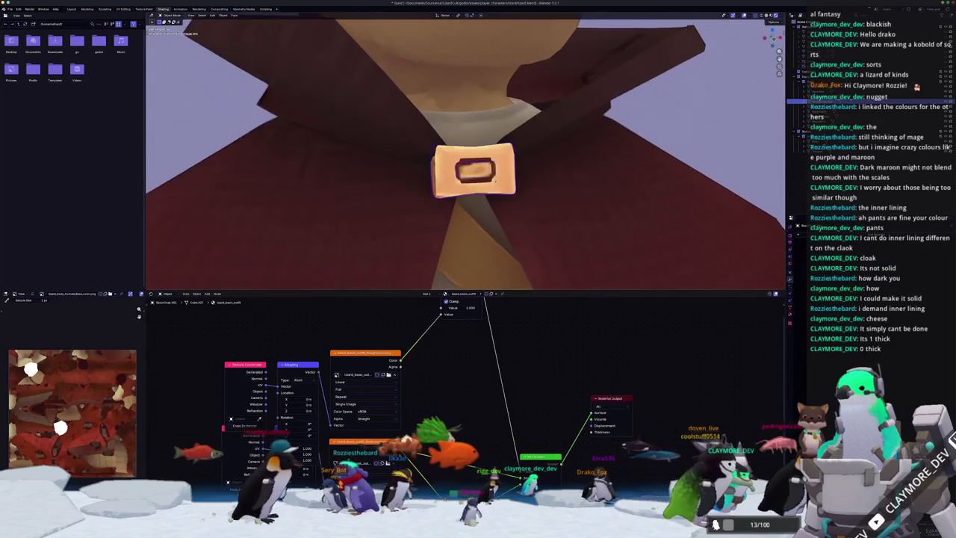
scroll(495, 181, "up", 1)
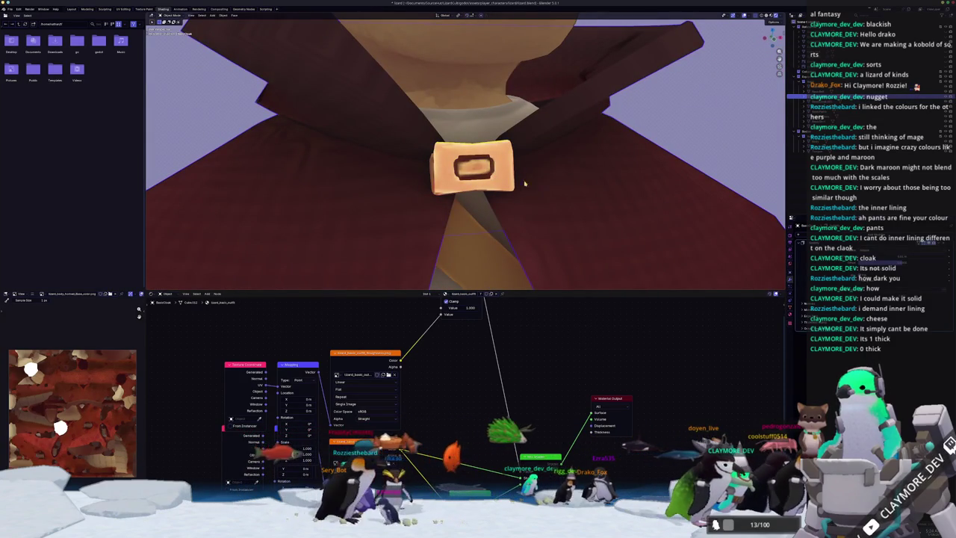
left_click(495, 176)
middle_click_drag(495, 176, 485, 180)
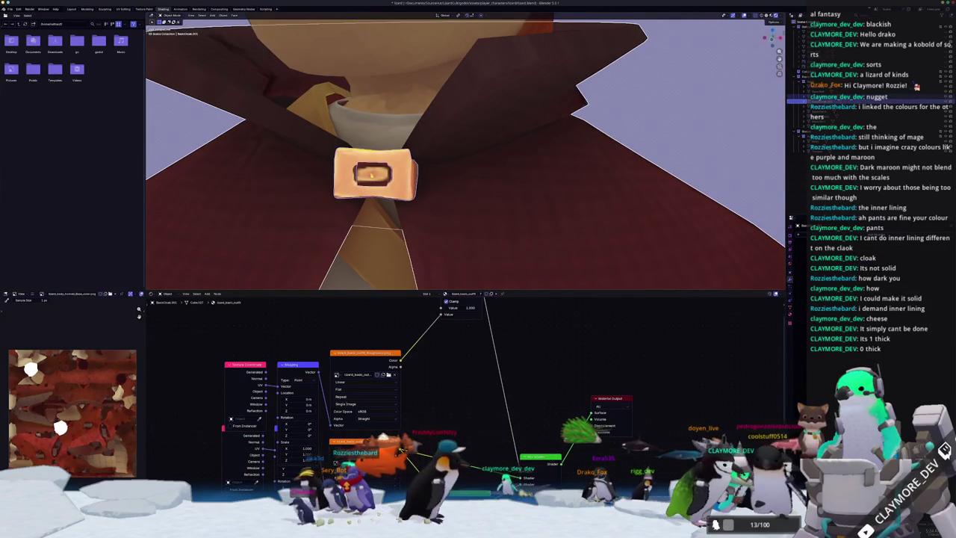
left_click(867, 120)
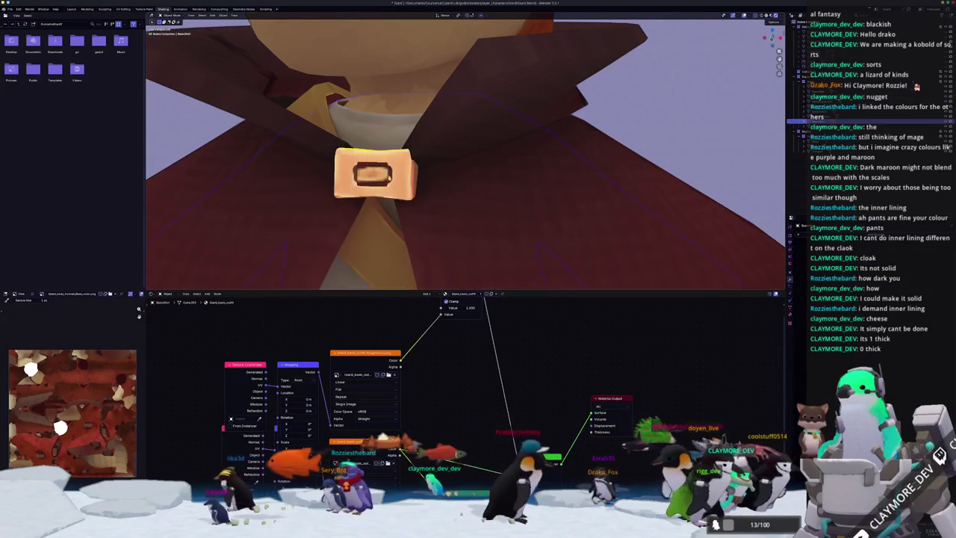
Separate the selected cloak faces into their own object
key("Tab")
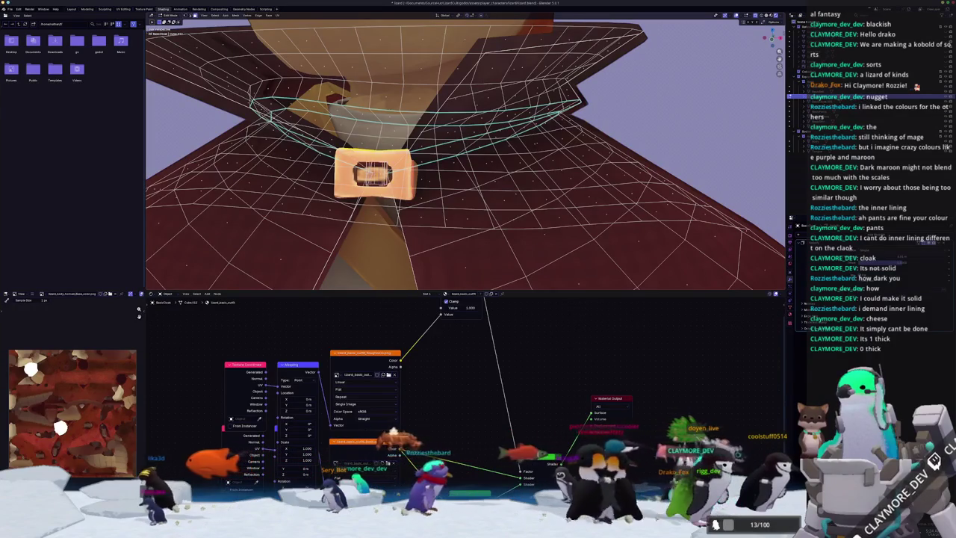
right_click(408, 187)
mouse_move(382, 185)
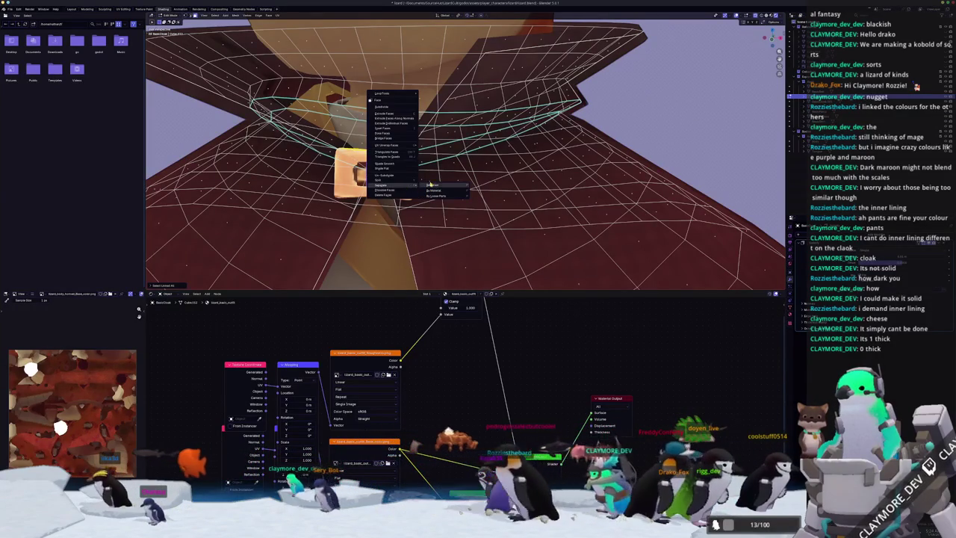
right_click(418, 188)
left_click(445, 187)
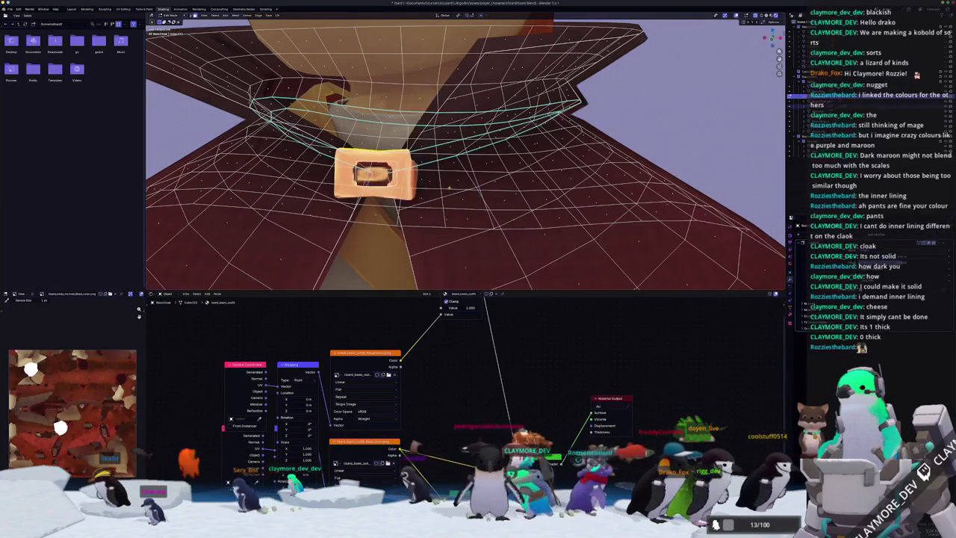
key("Tab")
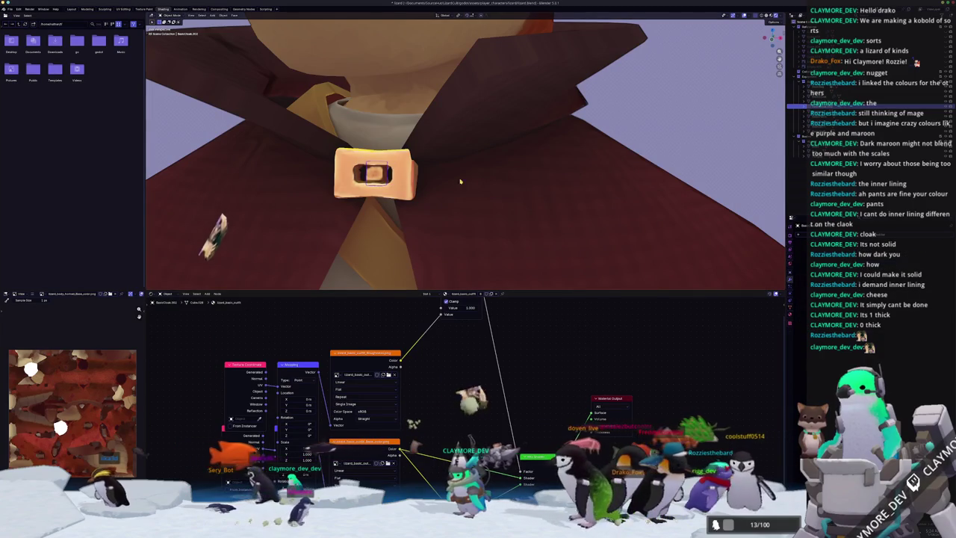
Select another object and apply all of its transforms
left_click(793, 100)
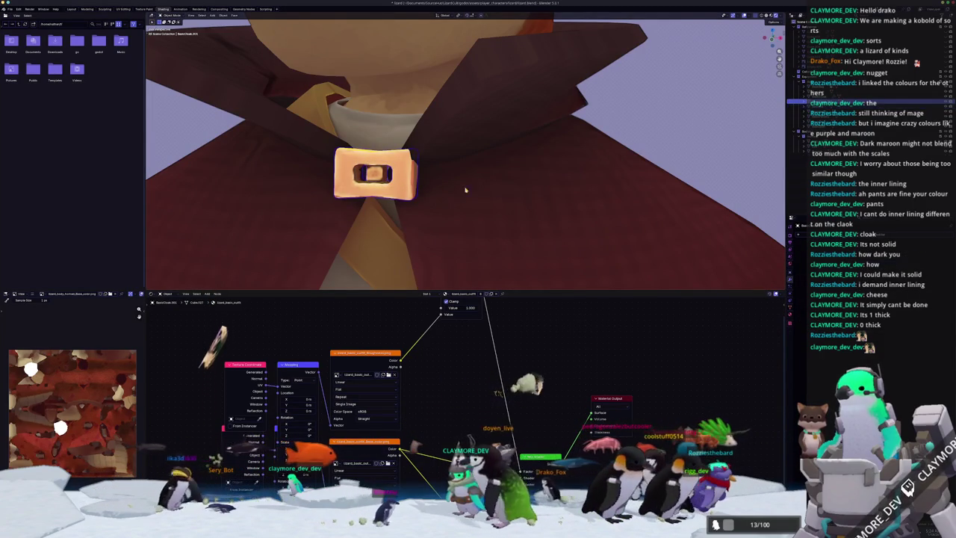
scroll(478, 191, "down", 2)
scroll(500, 191, "down", 2)
scroll(523, 192, "down", 2)
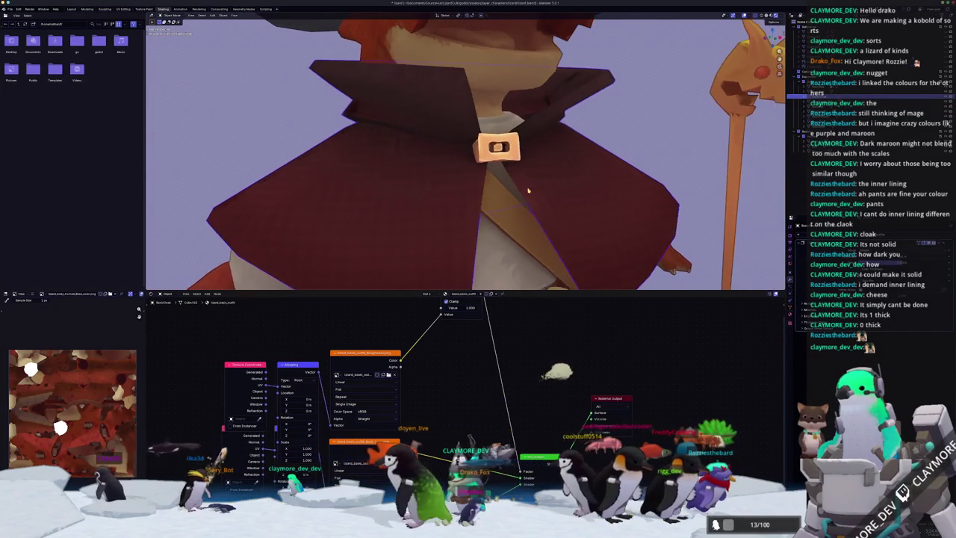
key("ctrl+a")
left_click(527, 193)
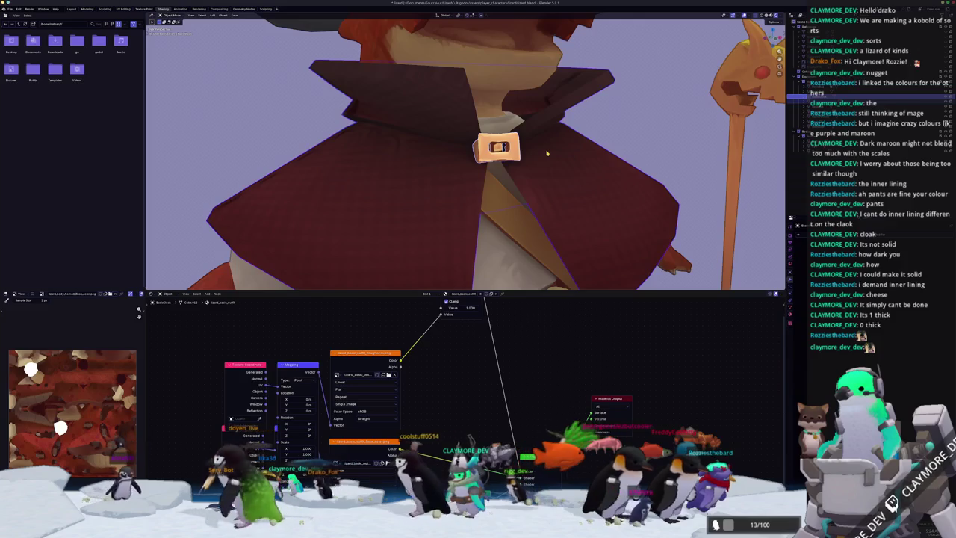
With X-ray off, mark the cloak's collar edge ring as a seam and exit Edit Mode
scroll(547, 163, "down", 2)
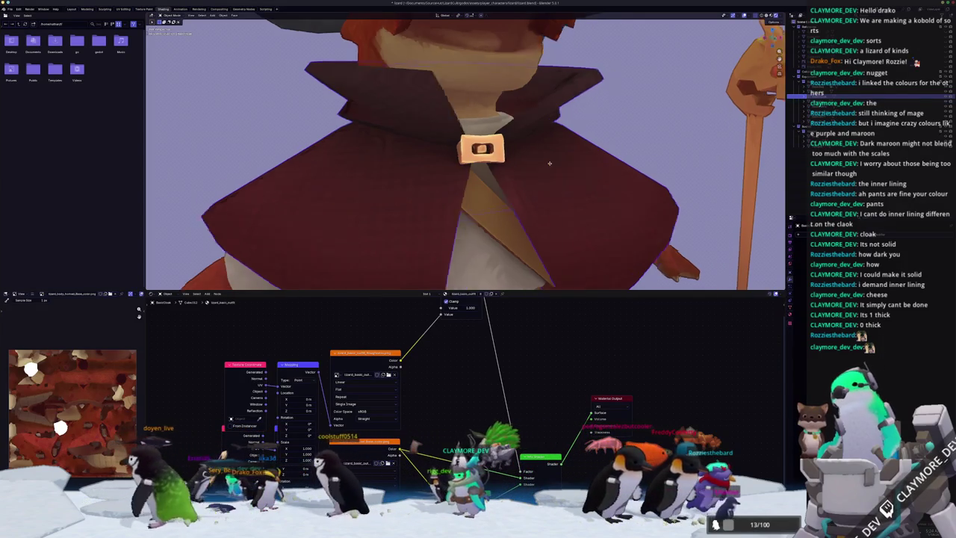
scroll(548, 163, "down", 2)
key("Tab")
key("alt+z")
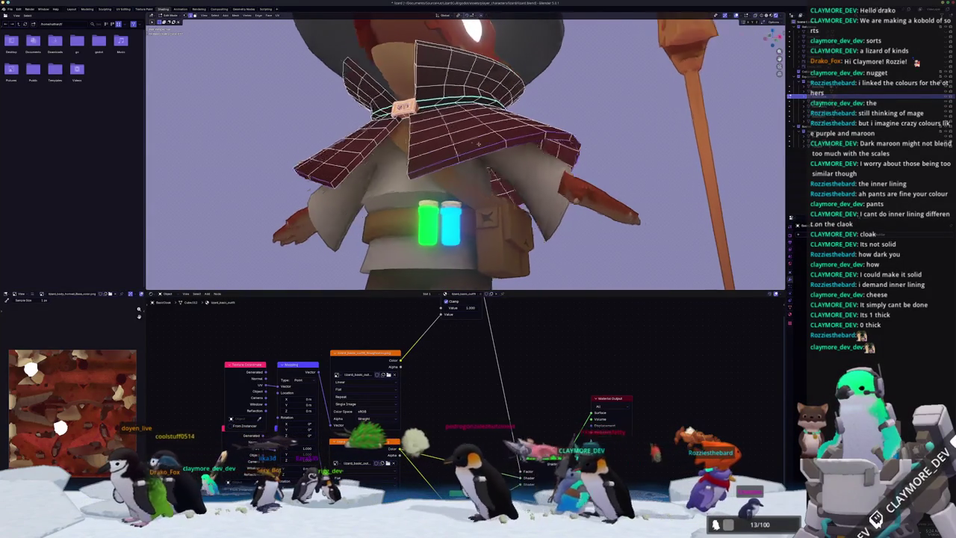
mouse_move(503, 137)
middle_mouse_down()
mouse_move(500, 123)
mouse_move(455, 128)
mouse_move(494, 164)
mouse_move(496, 187)
middle_mouse_up()
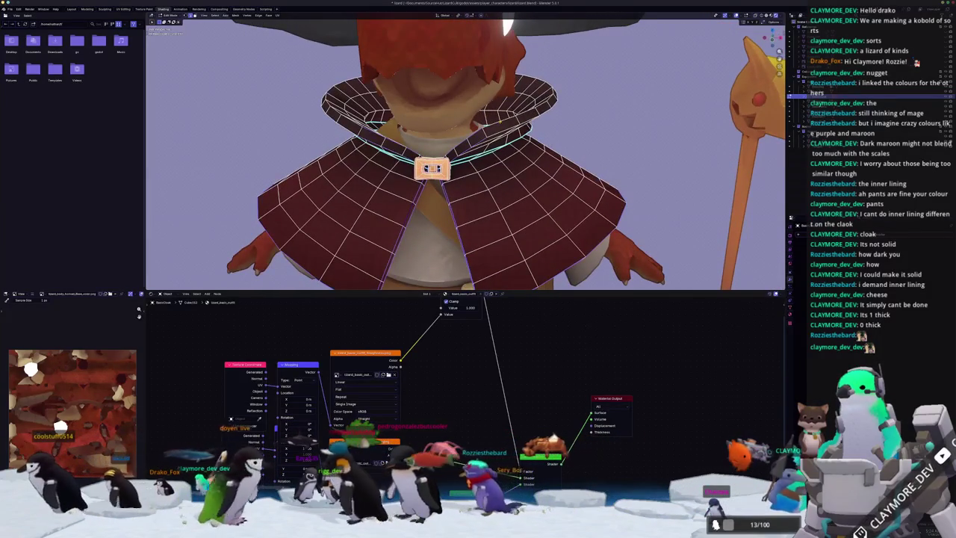
mouse_move(454, 128)
middle_mouse_down()
mouse_move(392, 126)
mouse_move(521, 132)
middle_mouse_up()
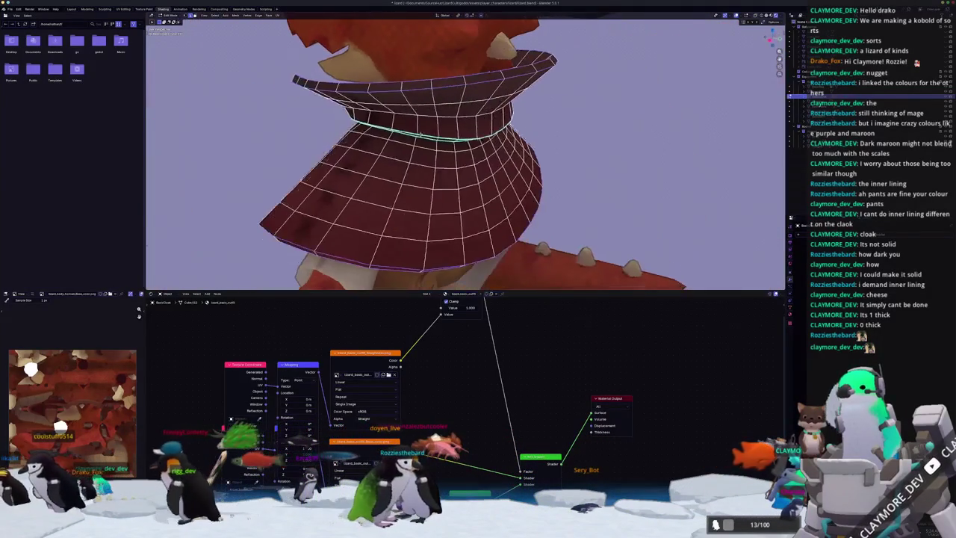
key("ctrl+e")
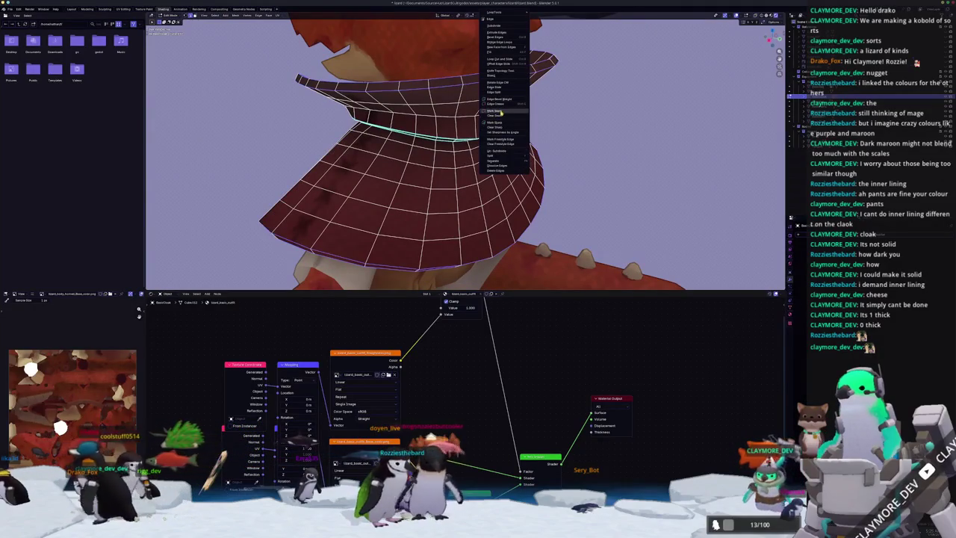
left_click(502, 112)
key("Tab")
scroll(540, 136, "down", 5)
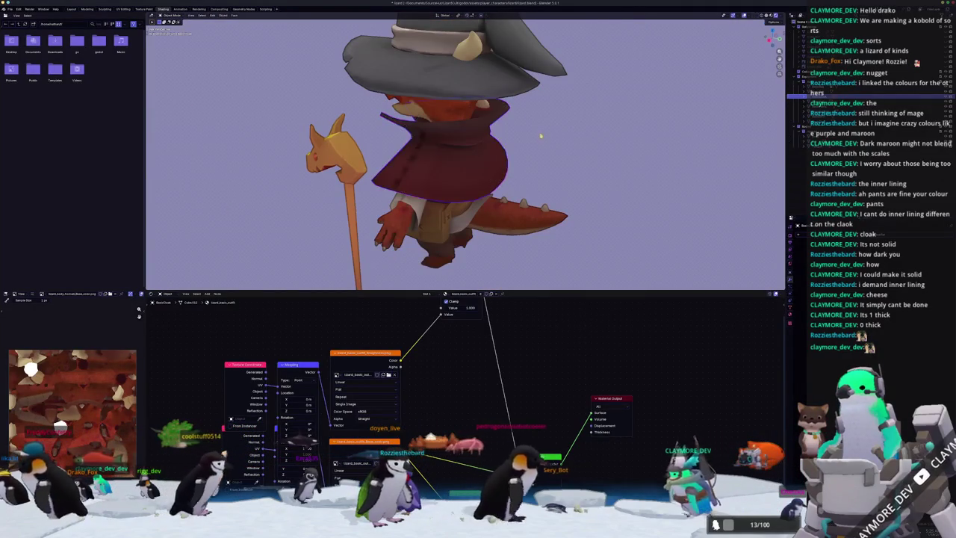
Orbit around the wizard's front and torso, then enter Edit Mode on the cloak
middle_click_drag(532, 144, 445, 88)
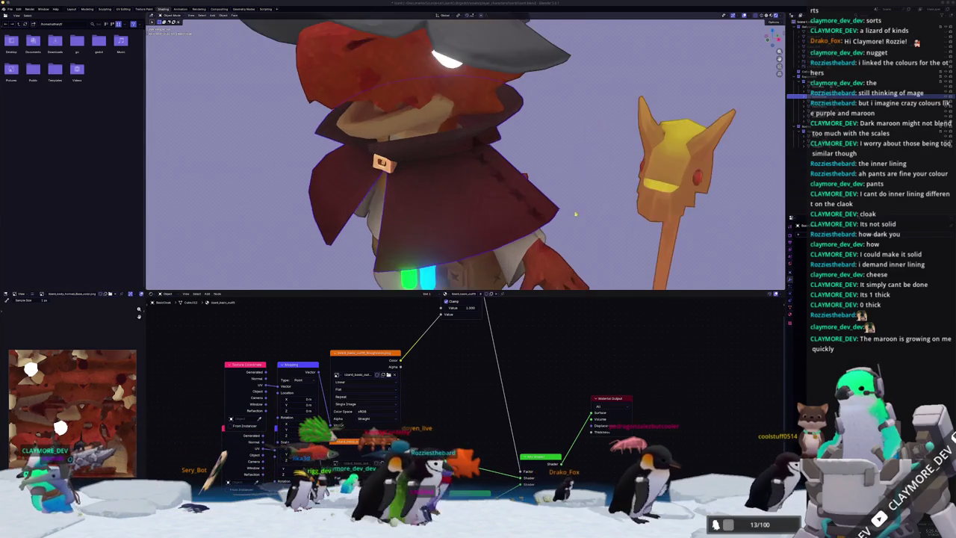
middle_click_drag(720, 229, 589, 211)
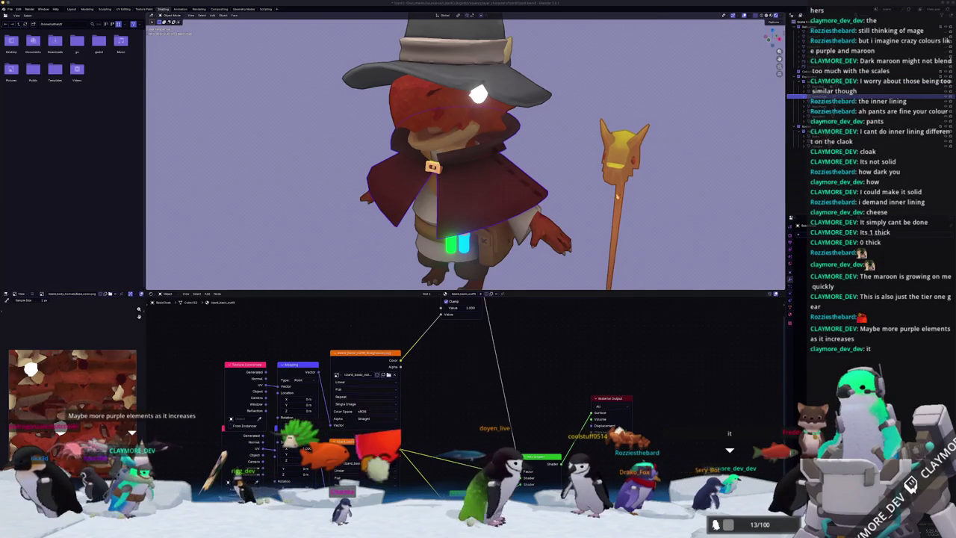
scroll(571, 211, "up", 2)
mouse_move(571, 211)
middle_mouse_down()
mouse_move(629, 163)
mouse_move(376, 117)
middle_mouse_up()
key("Tab")
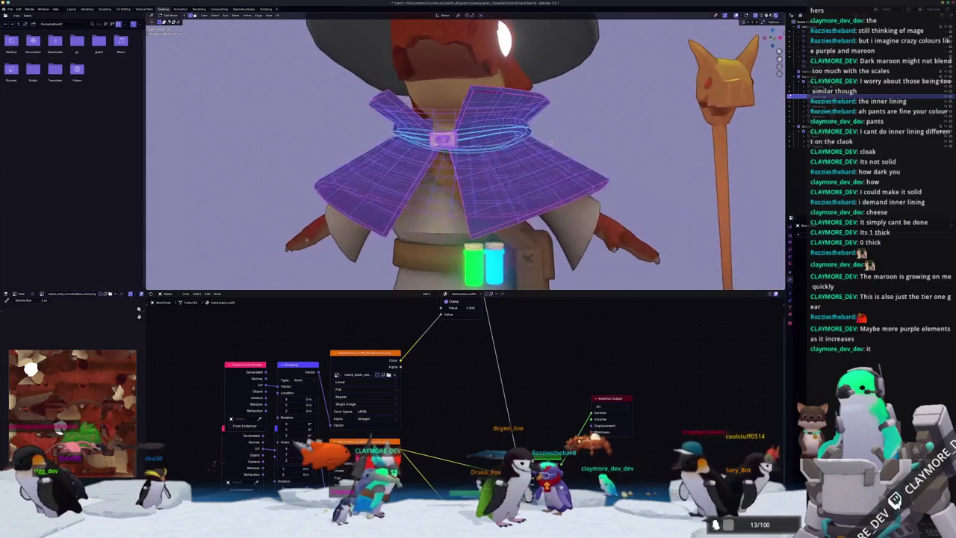
Switch to the UV Editing workspace, widen the UV editor and view the cloak from below
key("ctrl+Page_Up")
key("ctrl+Page_Up")
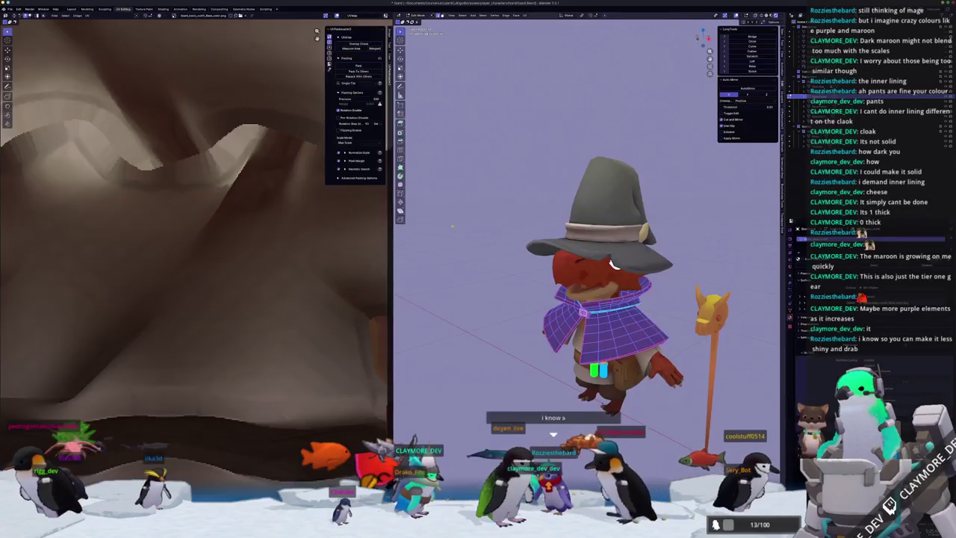
scroll(590, 269, "up", 2)
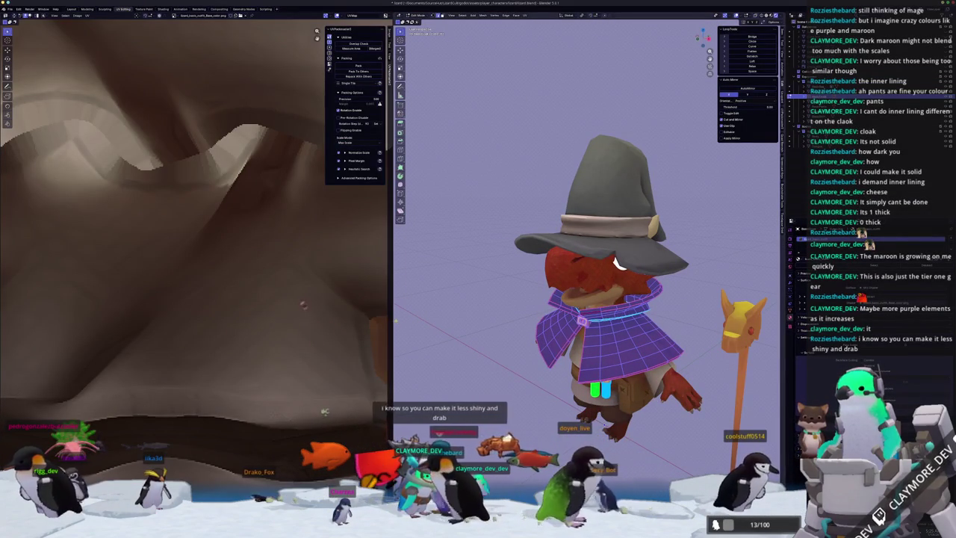
left_click_drag(392, 261, 532, 261)
scroll(290, 403, "down", 3)
scroll(291, 403, "down", 3)
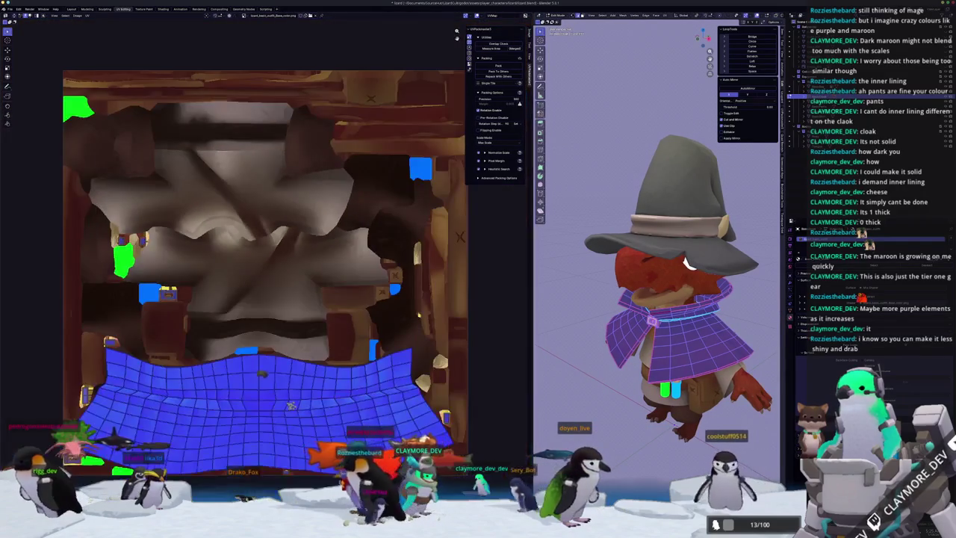
scroll(665, 254, "up", 2)
scroll(665, 254, "up", 2)
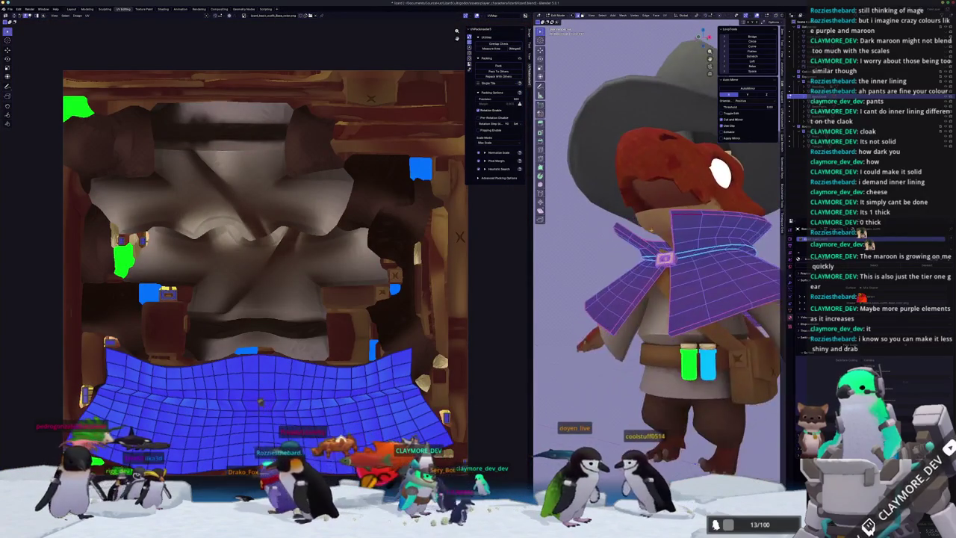
scroll(665, 254, "up", 2)
mouse_move(622, 257)
middle_mouse_down()
mouse_move(672, 246)
mouse_move(639, 290)
mouse_move(642, 269)
middle_mouse_up()
scroll(639, 291, "down", 3)
scroll(643, 269, "down", 2)
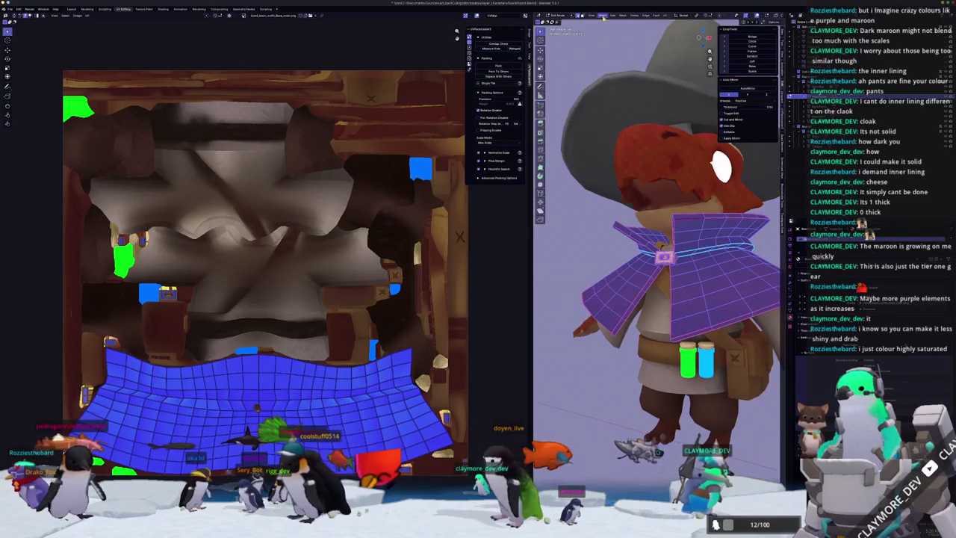
Unwrap the cloak with Minimum Stretch and centre the new islands in the UV editor
left_click(669, 14)
left_click(676, 32)
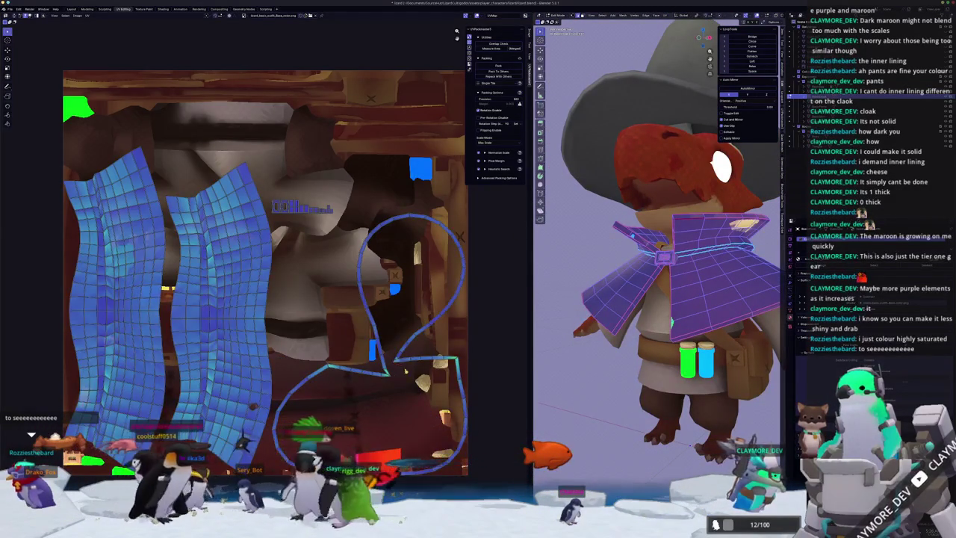
scroll(247, 200, "up", 2)
scroll(247, 199, "up", 2)
middle_click_drag(247, 200, 203, 199)
scroll(203, 200, "up", 1)
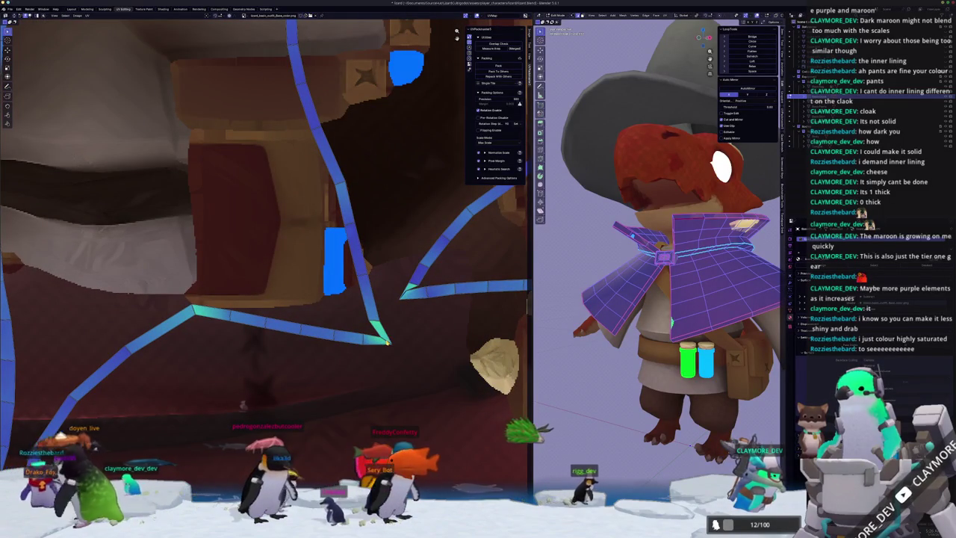
right_click(530, 282)
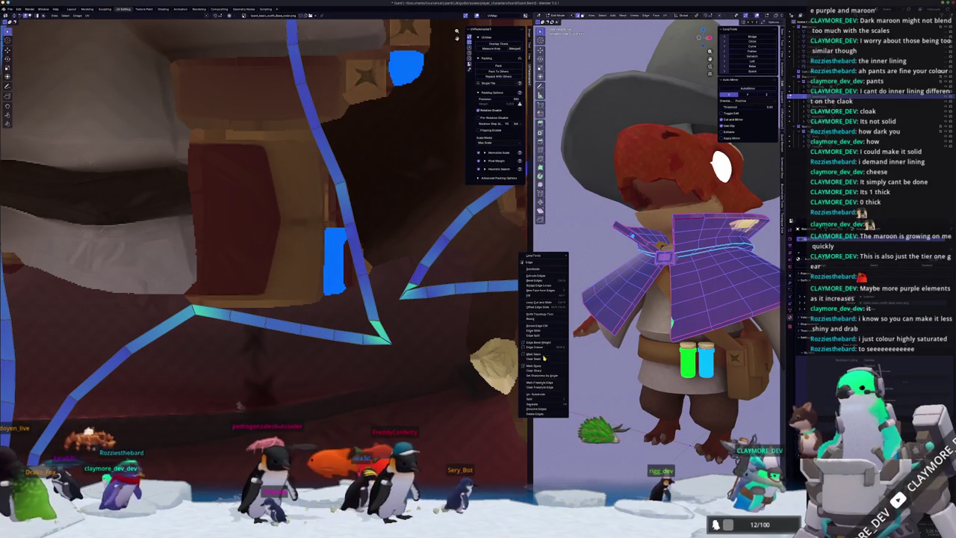
scroll(657, 246, "down", 2)
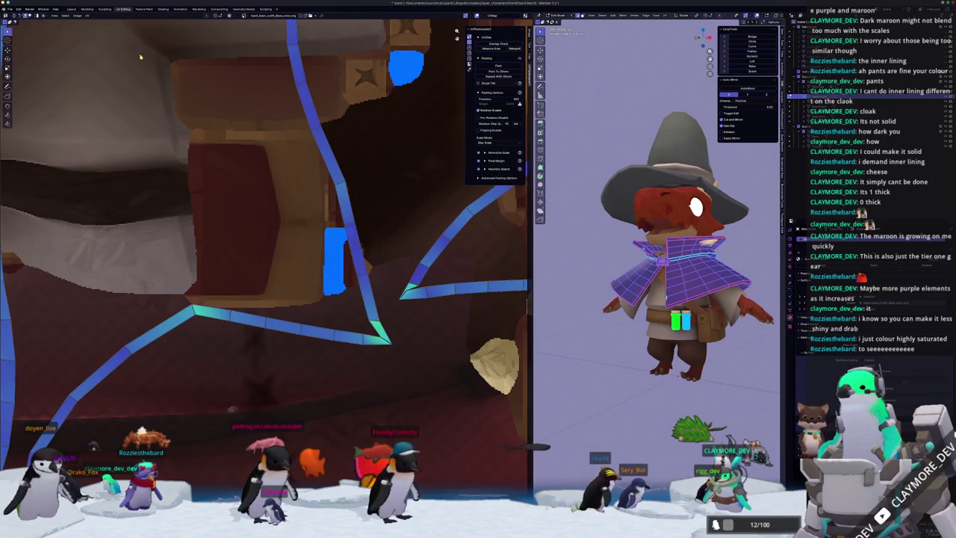
Deselect everything and mark the chosen cloak edges as a new seam
key("alt+a")
mouse_move(658, 247)
middle_mouse_down()
mouse_move(702, 254)
mouse_move(612, 250)
mouse_move(717, 239)
middle_mouse_up()
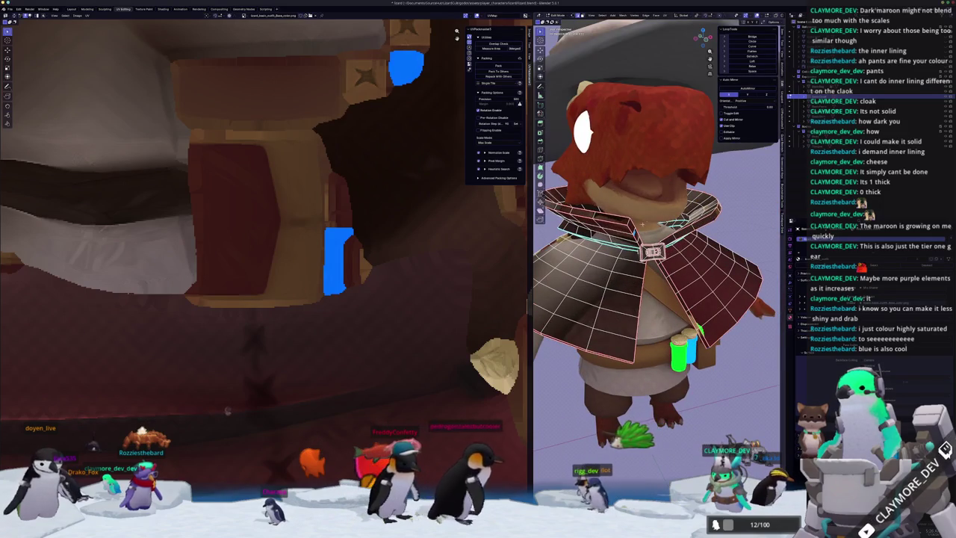
middle_click_drag(672, 194, 719, 142)
right_click(608, 224)
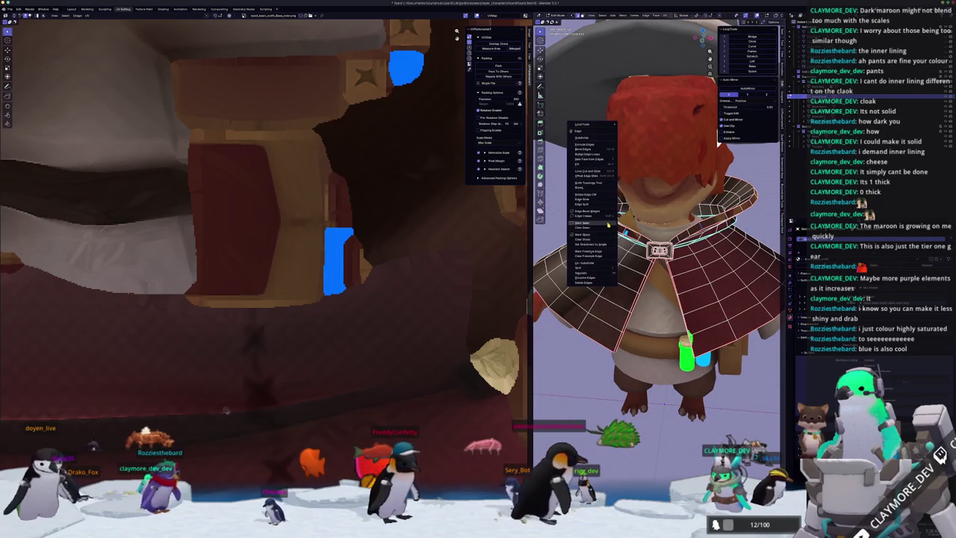
left_click(608, 225)
scroll(608, 224, "down", 5)
Select the linked cloak faces and unwrap them again using the new seams
key("ctrl+l")
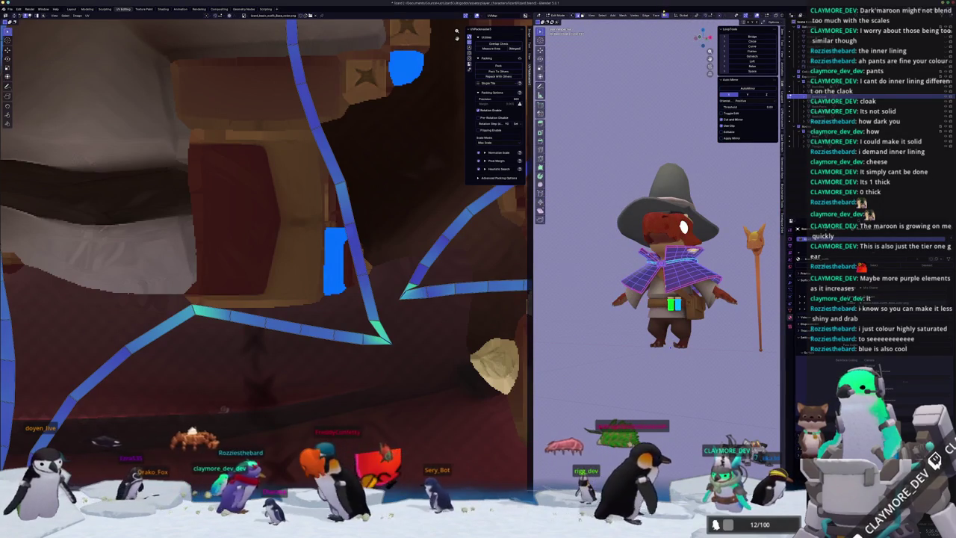
left_click(665, 15)
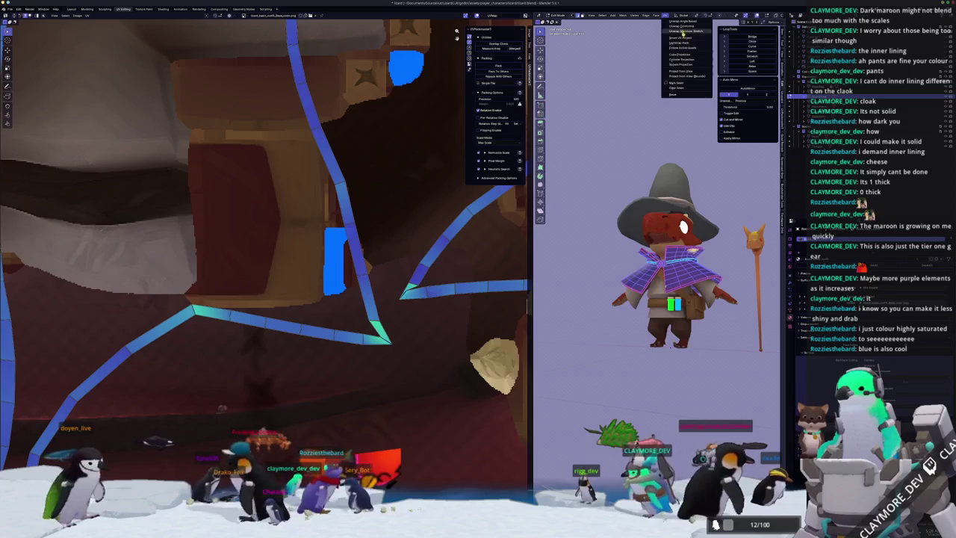
left_click(682, 31)
scroll(262, 232, "down", 5)
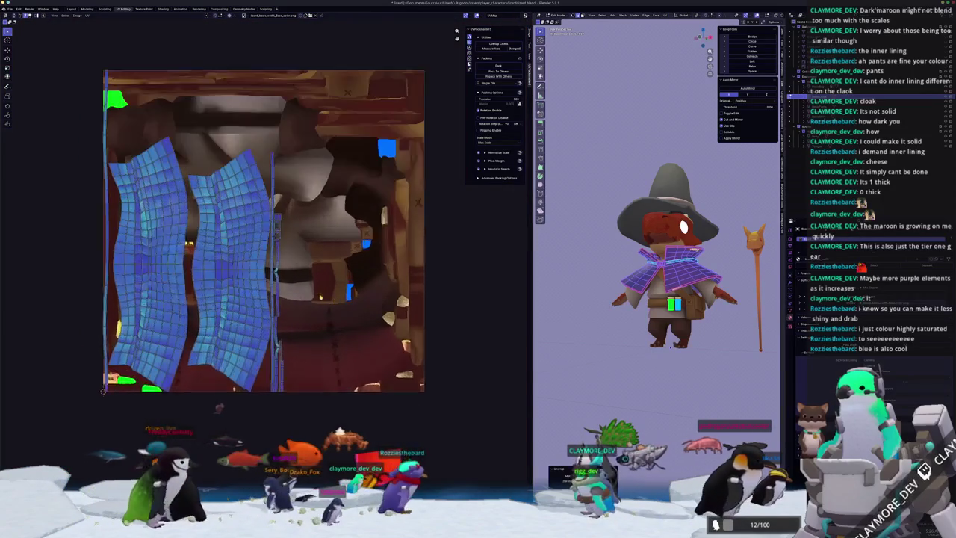
scroll(219, 407, "up", 2)
middle_click_drag(209, 314, 264, 296)
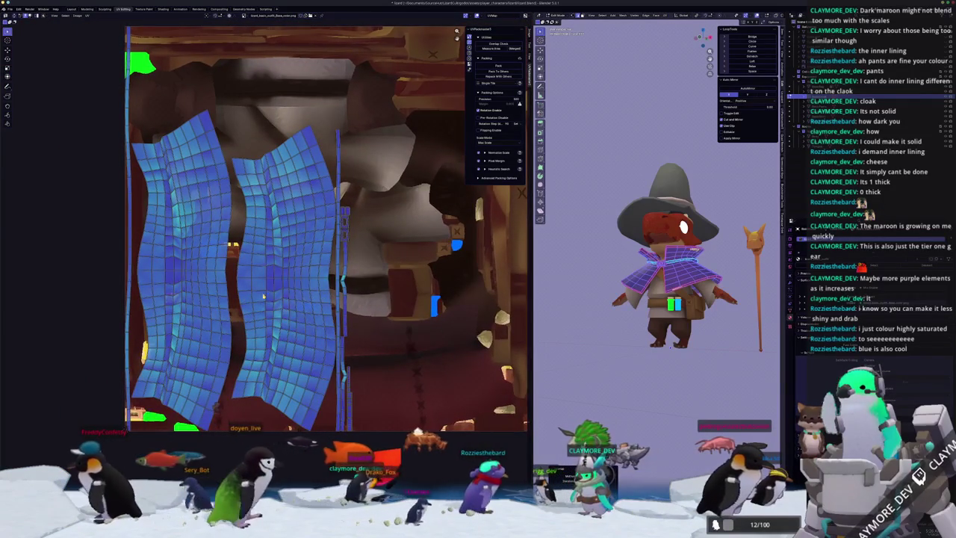
Select the whole mesh in Edit Mode to show the full character's UV layout
key("Tab")
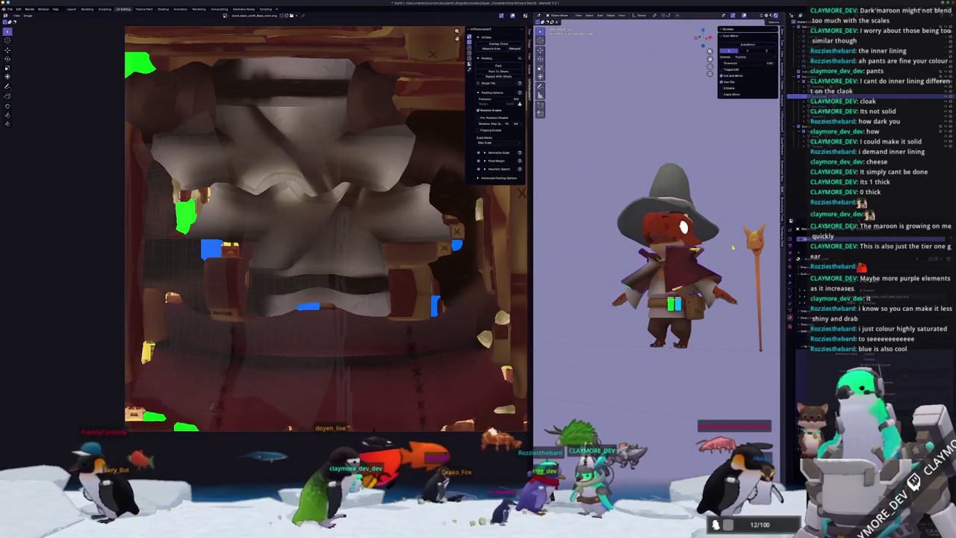
key("Tab")
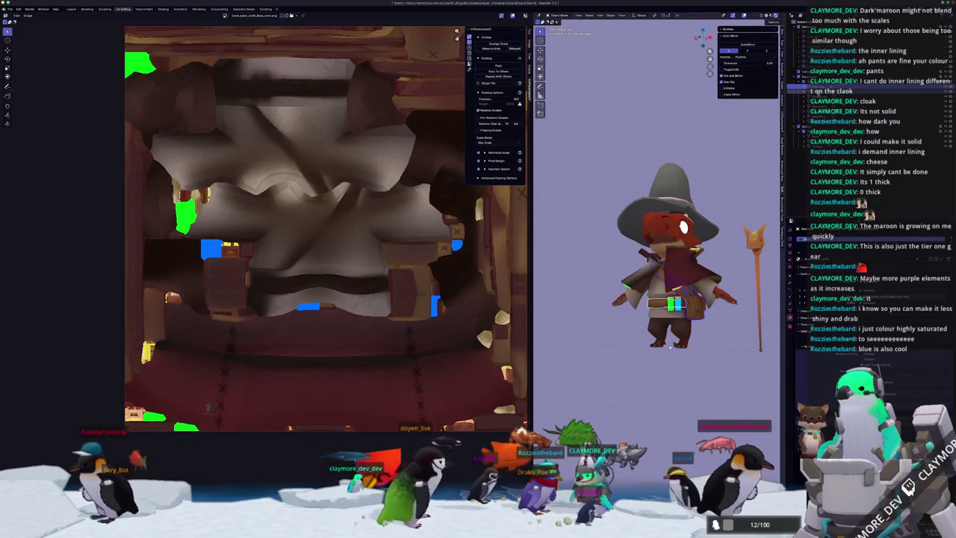
key("a")
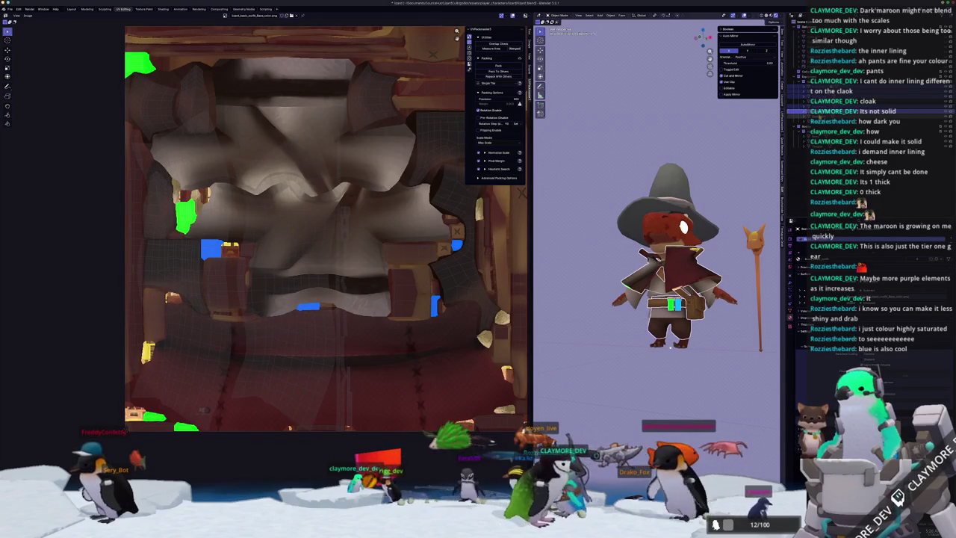
key("Tab")
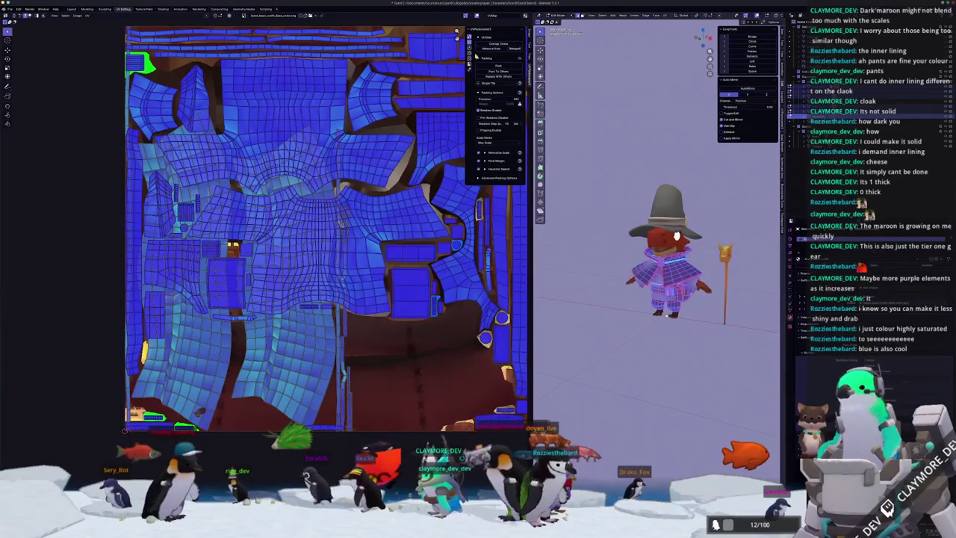
Pack all UV islands into the texture square, check the result, and exit Edit Mode
scroll(342, 223, "down", 2)
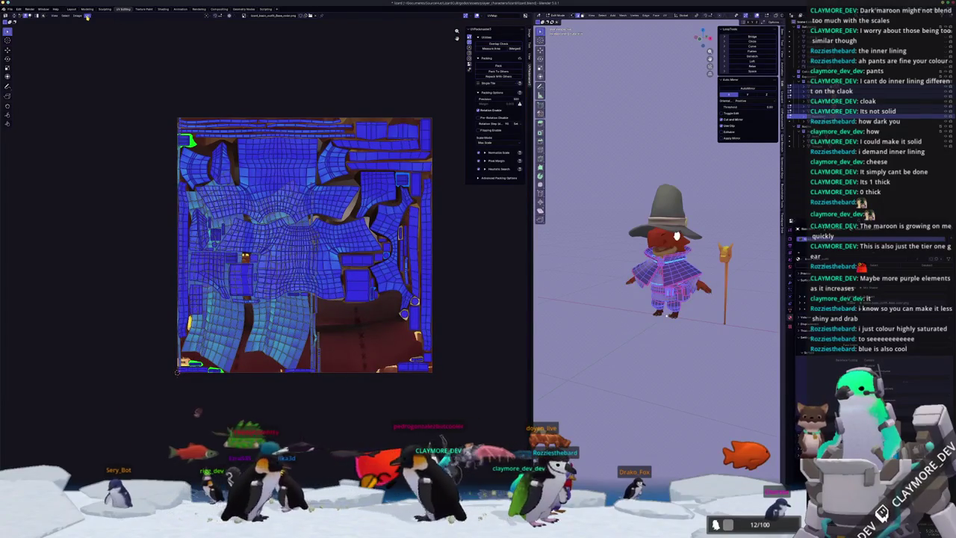
left_click(490, 72)
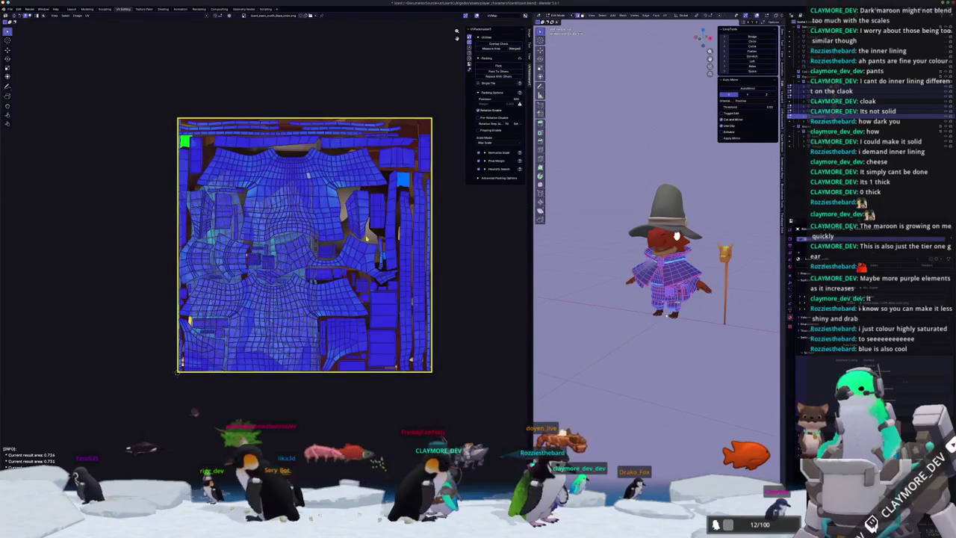
scroll(361, 268, "up", 1)
scroll(361, 268, "down", 1)
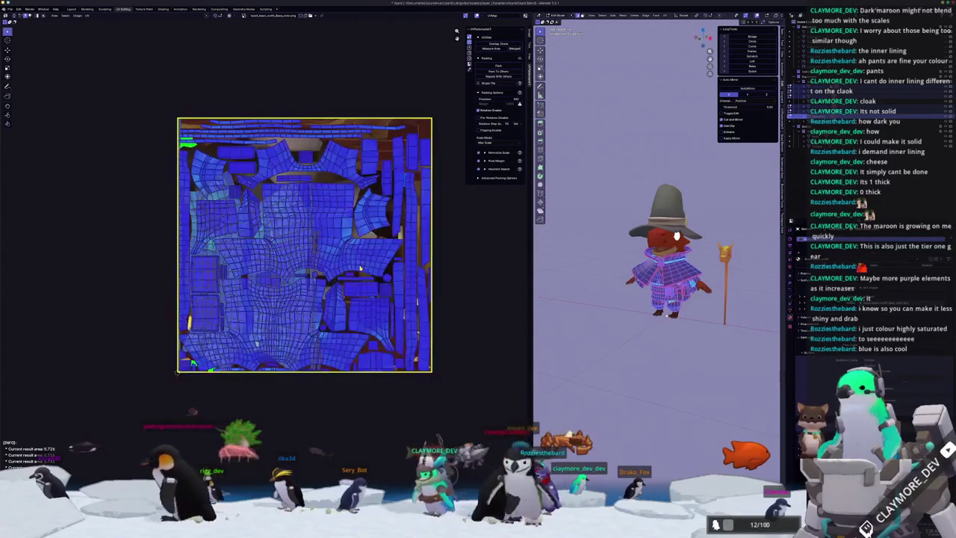
mouse_move(361, 267)
middle_mouse_down()
mouse_move(345, 302)
mouse_move(353, 308)
mouse_move(336, 319)
middle_mouse_up()
scroll(338, 321, "up", 1)
scroll(338, 322, "up", 1)
scroll(337, 322, "down", 1)
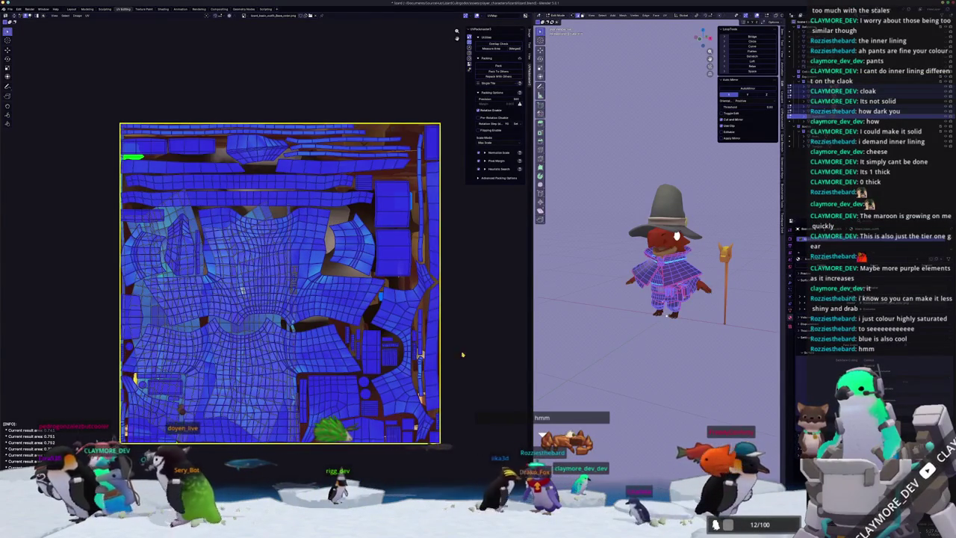
key("Tab")
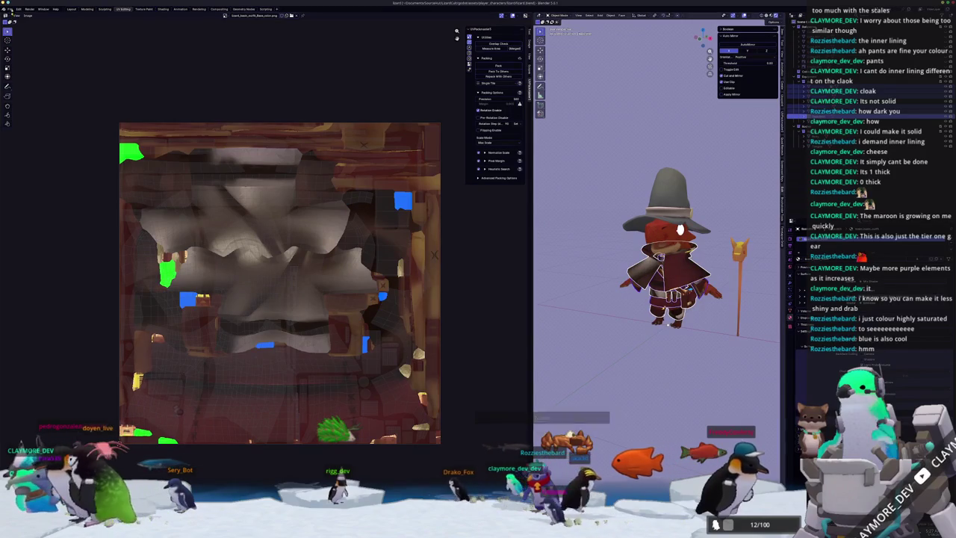
Export the model as FBX over lizard_basic_outfit.fbx and switch to Substance Painter
left_click(10, 8)
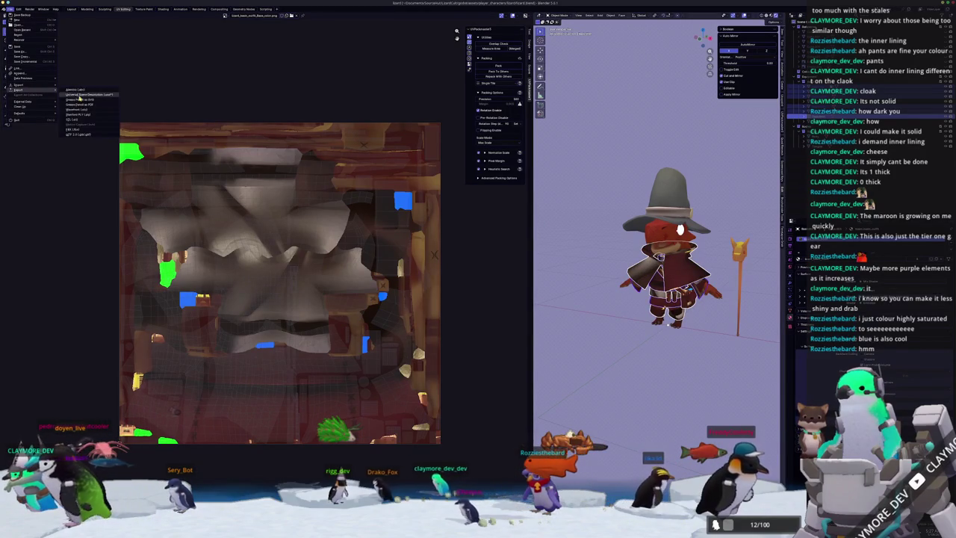
left_click(73, 129)
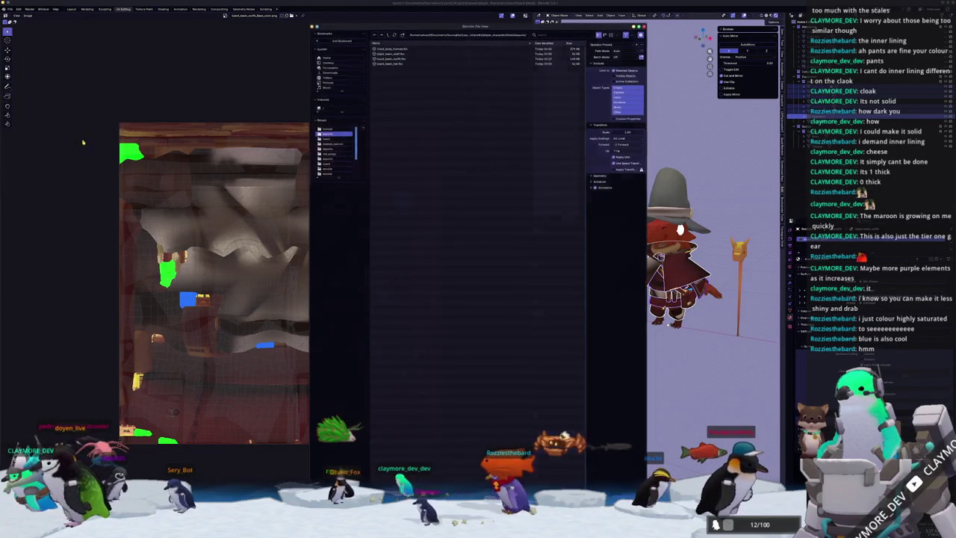
left_click(397, 58)
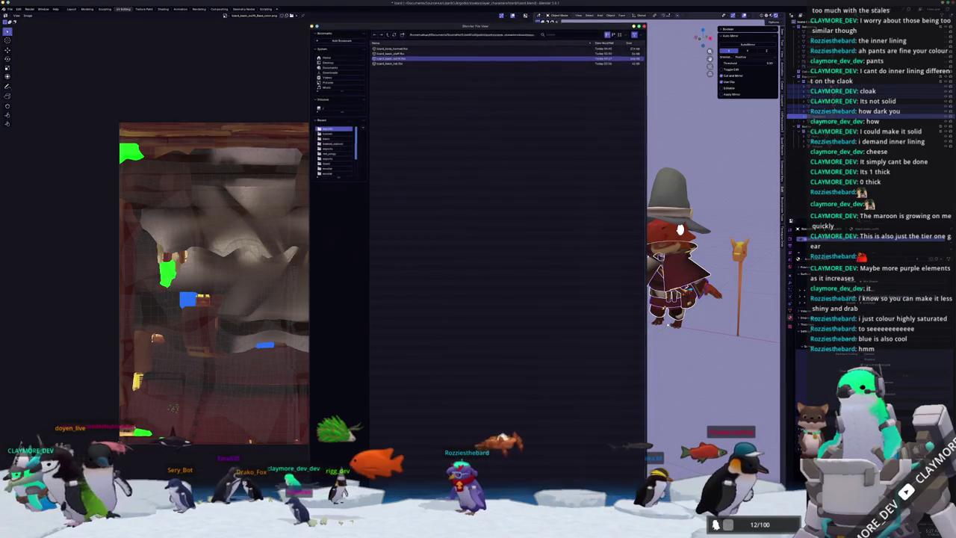
key("Return")
key("alt+Tab")
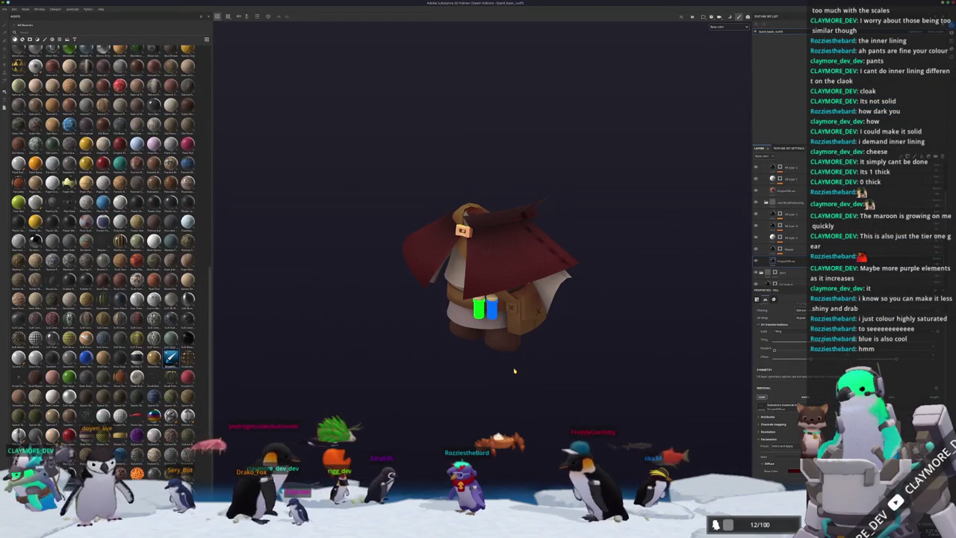
Replace the project mesh with the newly exported outfit FBX via Project Configuration
left_click_drag(521, 350, 505, 348, "alt")
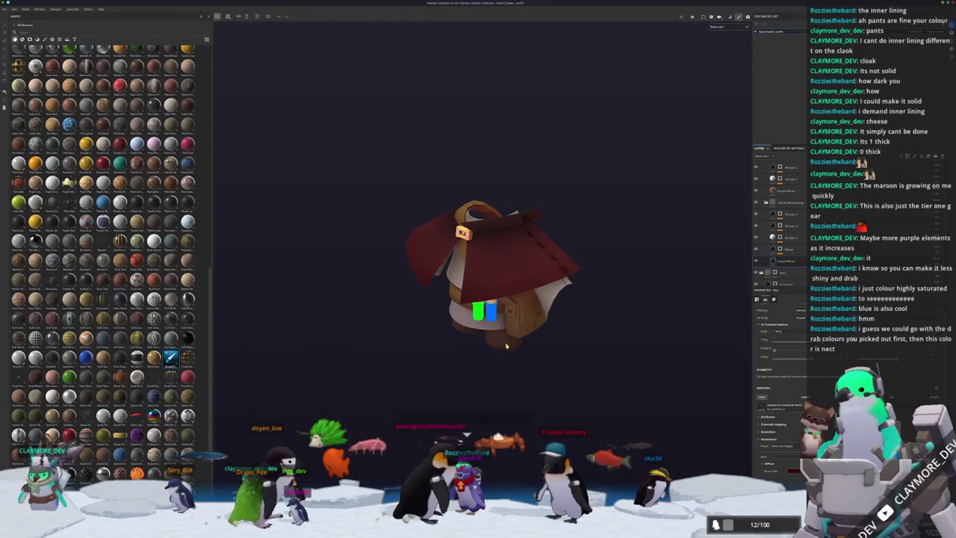
left_click(15, 8)
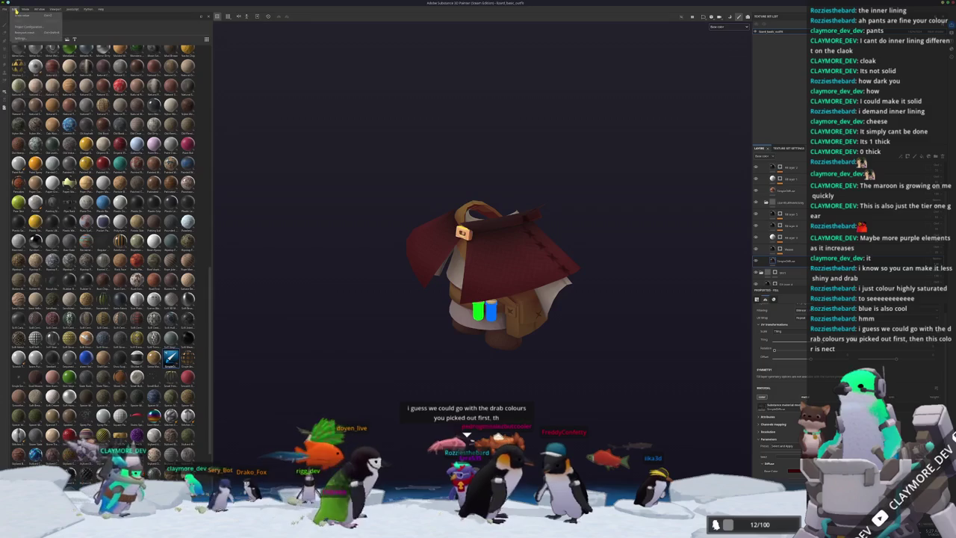
left_click(27, 33)
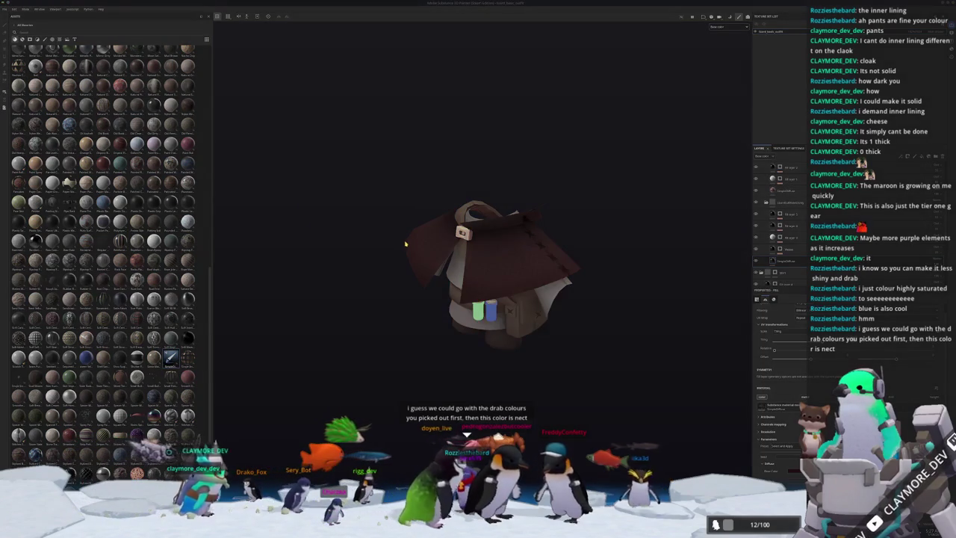
left_click(521, 206)
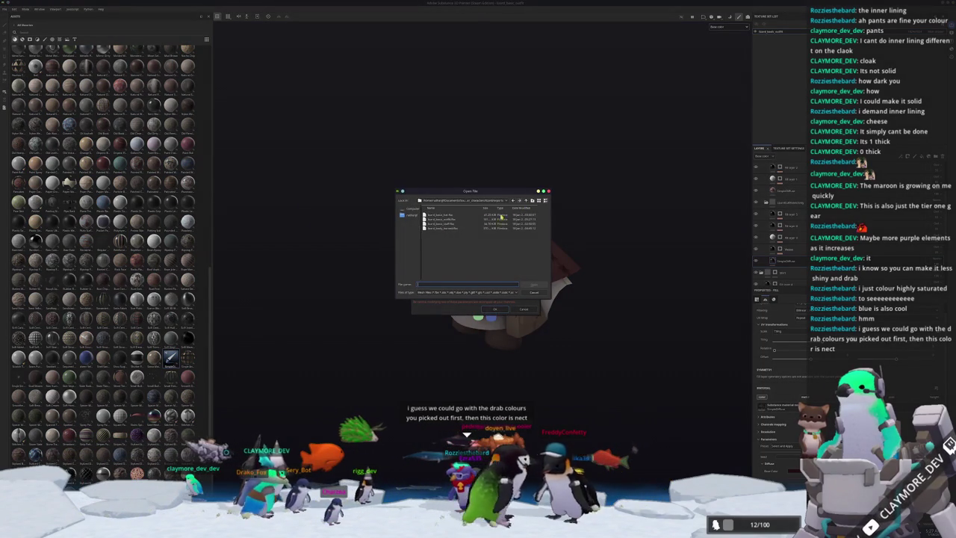
double_click(449, 222)
left_click(496, 309)
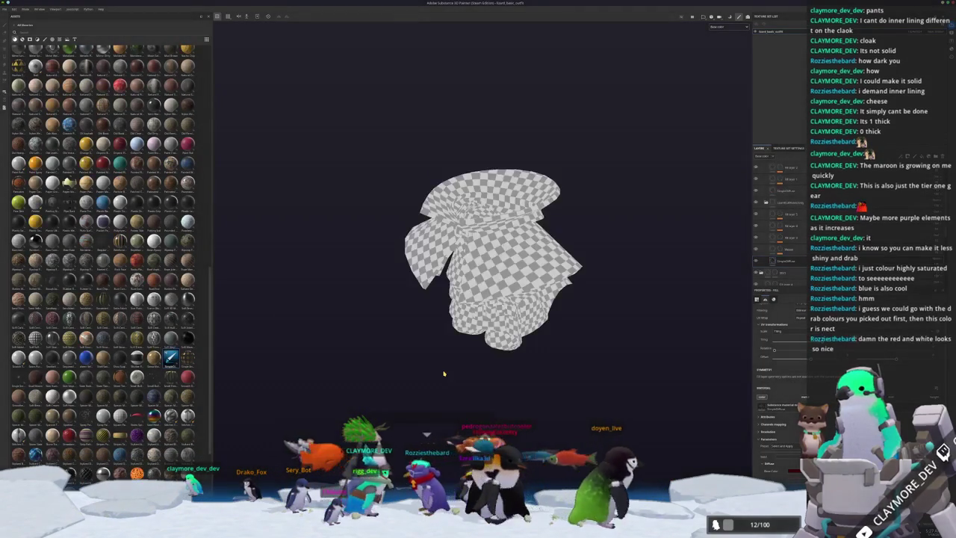
Briefly open bake mode, then return to painting and orbit the updated model
key("ctrl+shift+b")
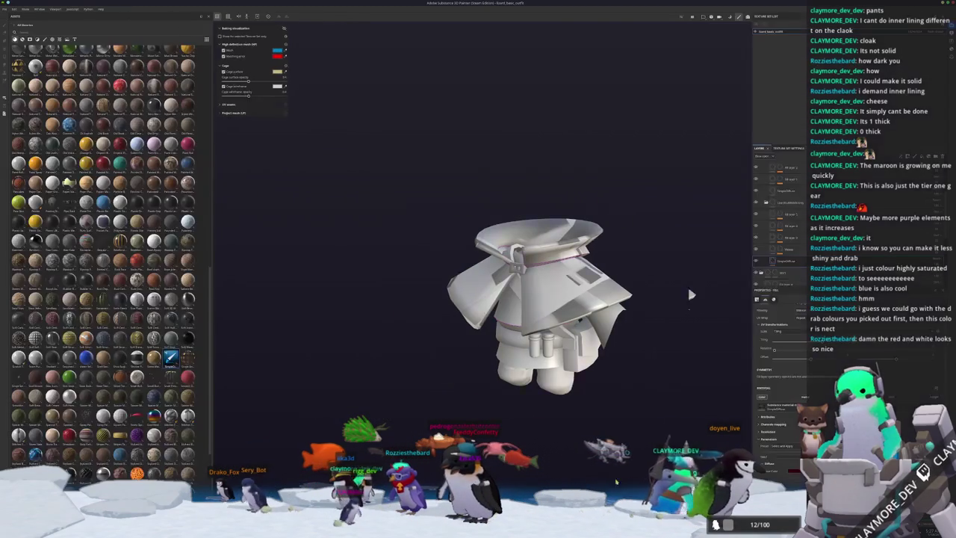
left_click_drag(691, 295, 523, 418, "alt")
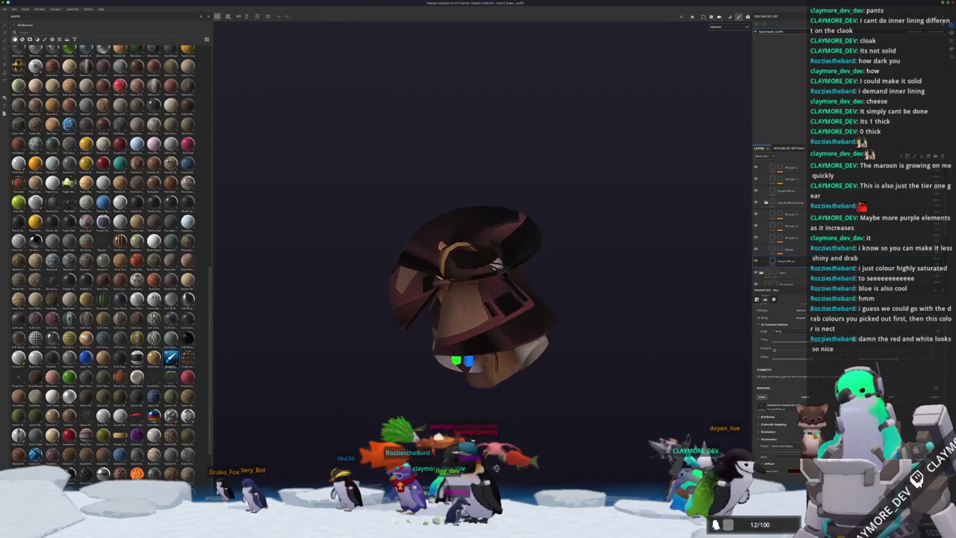
mouse_move(522, 417)
left_mouse_down("alt")
mouse_move(522, 314)
mouse_move(493, 406)
mouse_move(504, 404)
left_mouse_up("alt")
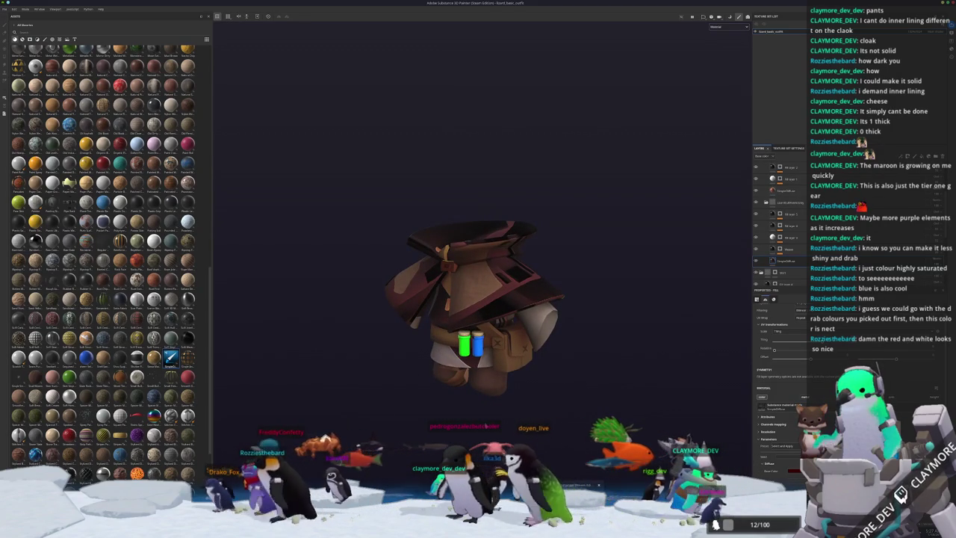
Orbit the updated outfit and set the viewport display to Base color
scroll(470, 385, "up", 2)
scroll(469, 385, "up", 2)
left_click_drag(469, 385, 553, 403, "alt")
left_click_drag(559, 372, 696, 56, "alt")
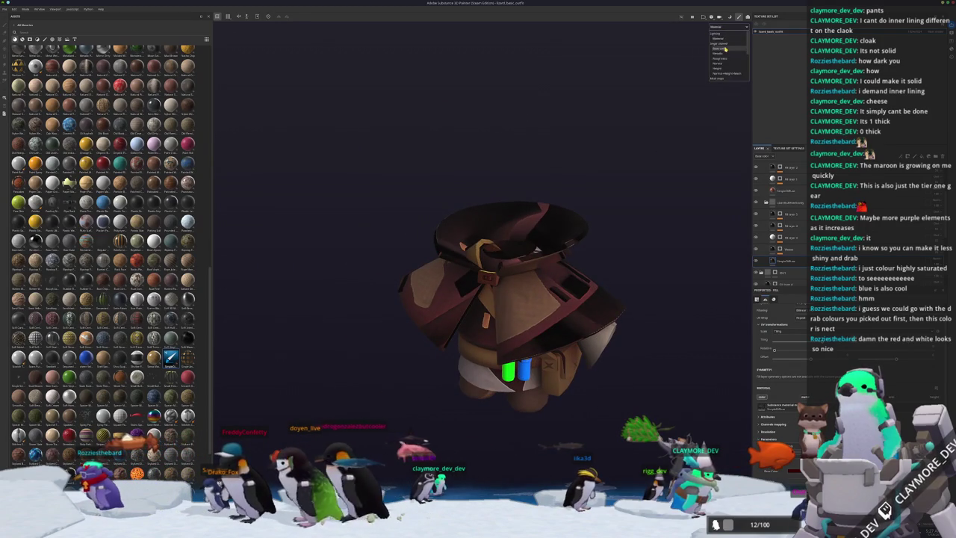
left_click(725, 49)
scroll(781, 213, "up", 2)
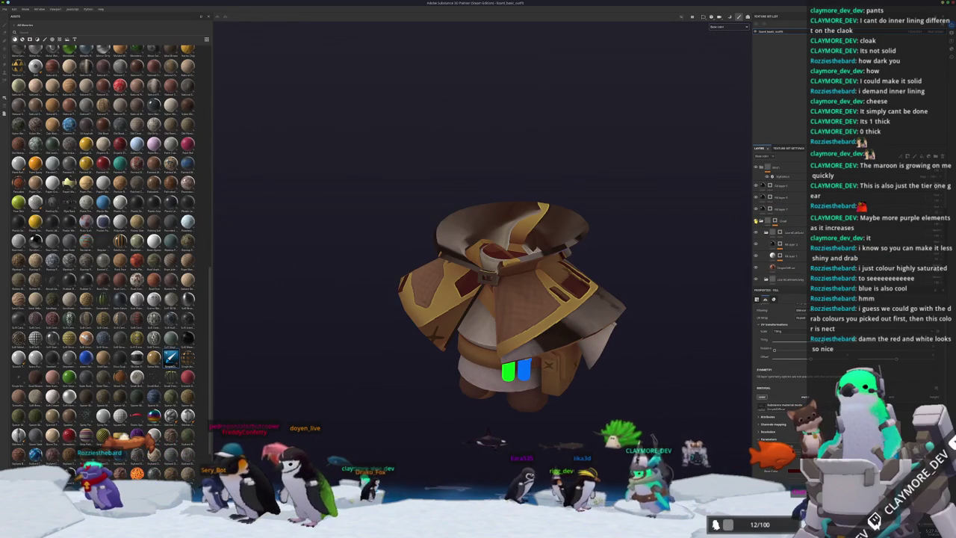
Toggle a layer to restore the maroon cape, select the paint layer, then enter Blender's Edit Mode
left_click(756, 221)
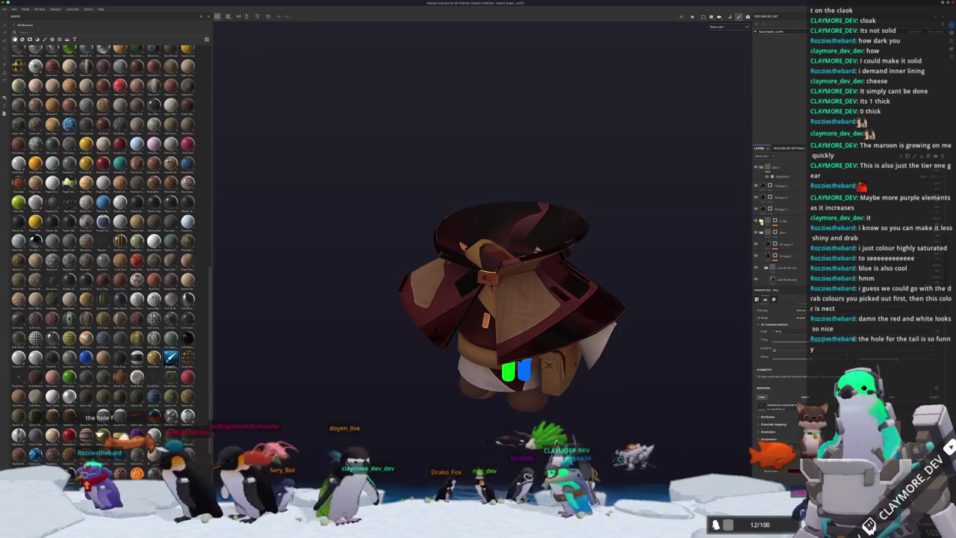
left_click(757, 232)
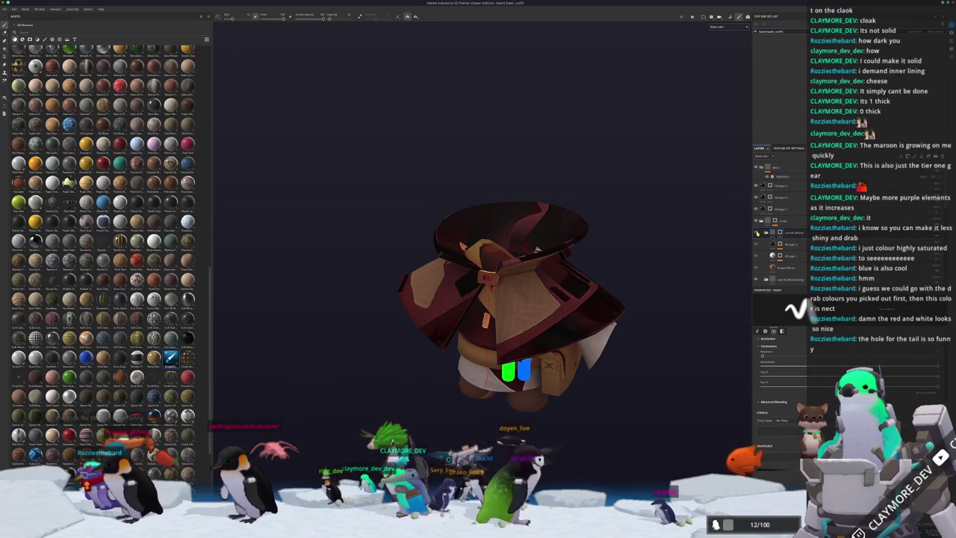
left_click_drag(684, 260, 629, 273, "alt")
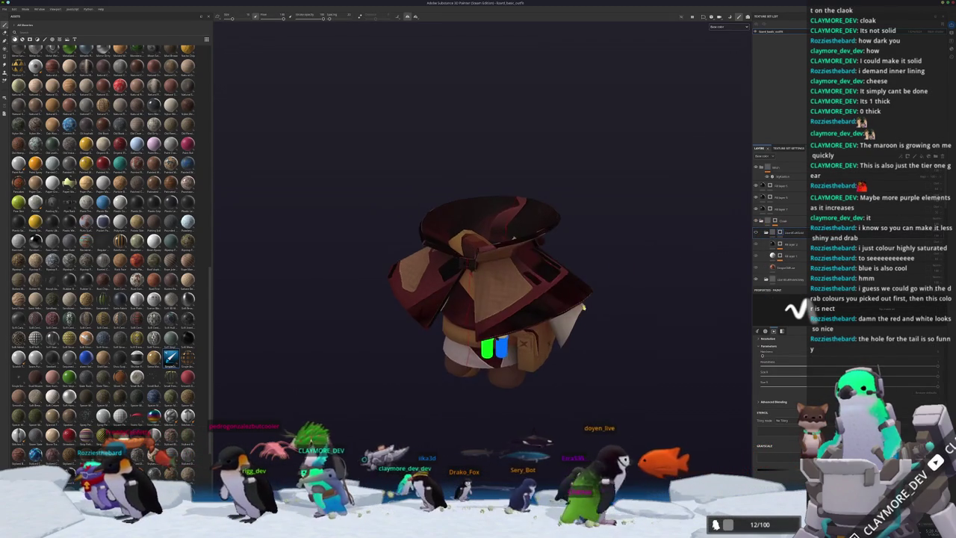
key("alt+Tab")
key("Tab")
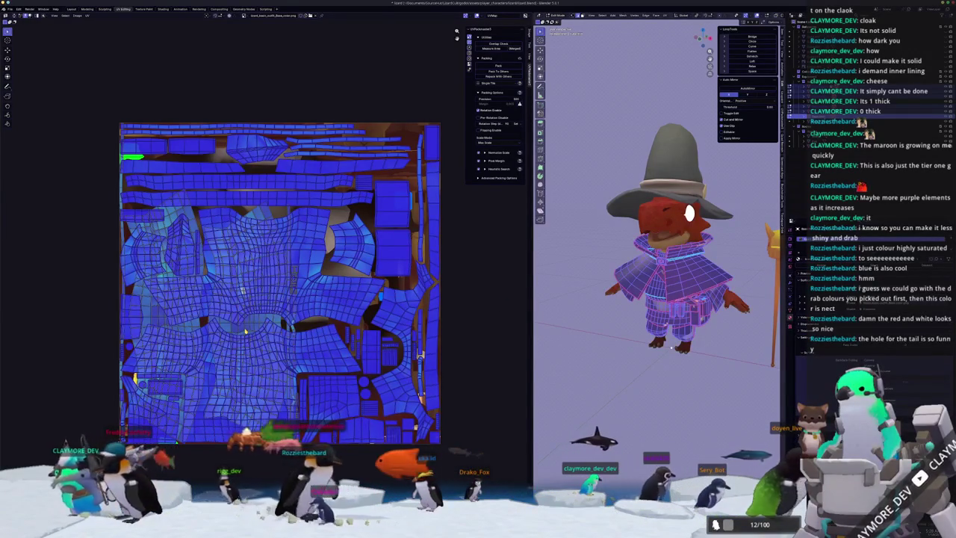
Pack the outfit's UV islands into a new layout from the UV sidebar
left_click(201, 241)
left_click(498, 65)
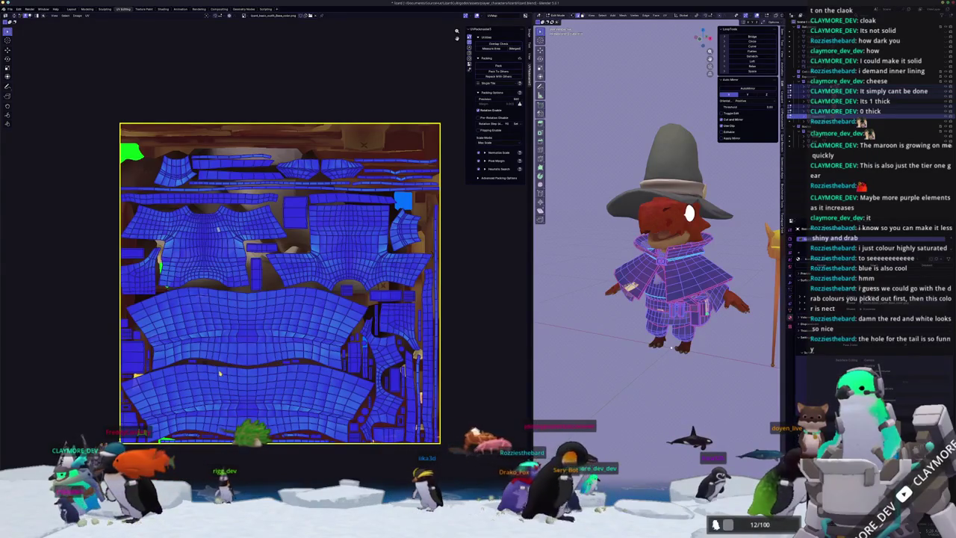
key("a")
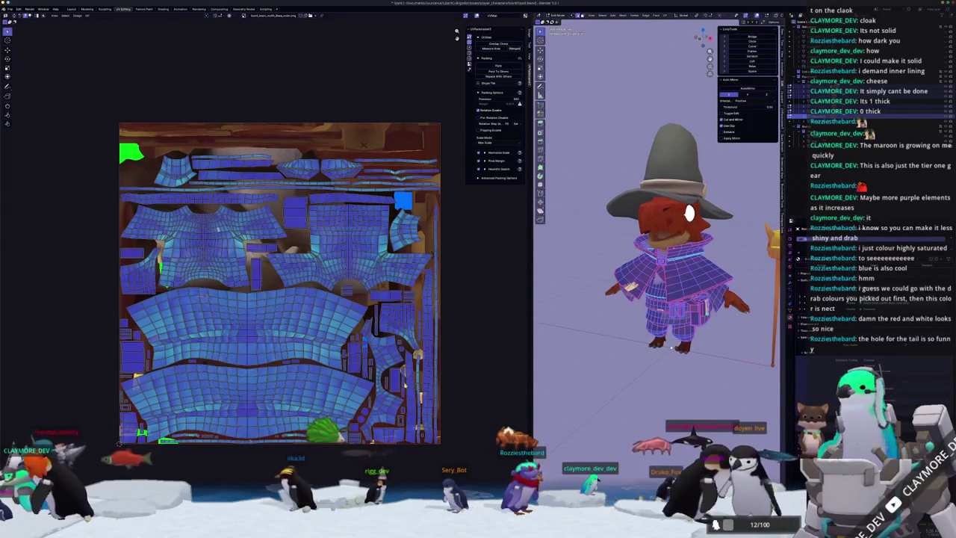
key("alt+a")
middle_click_drag(671, 347, 673, 371)
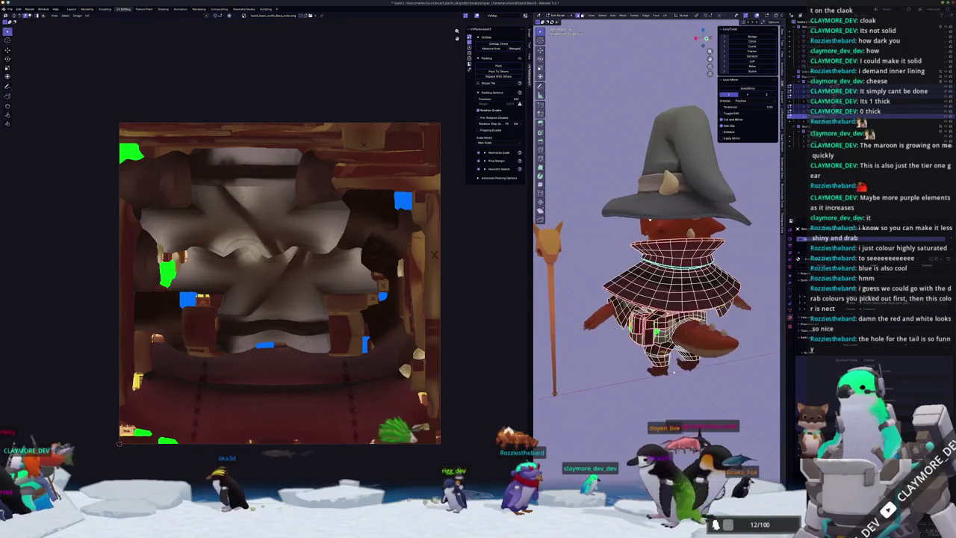
middle_click_drag(696, 304, 698, 329)
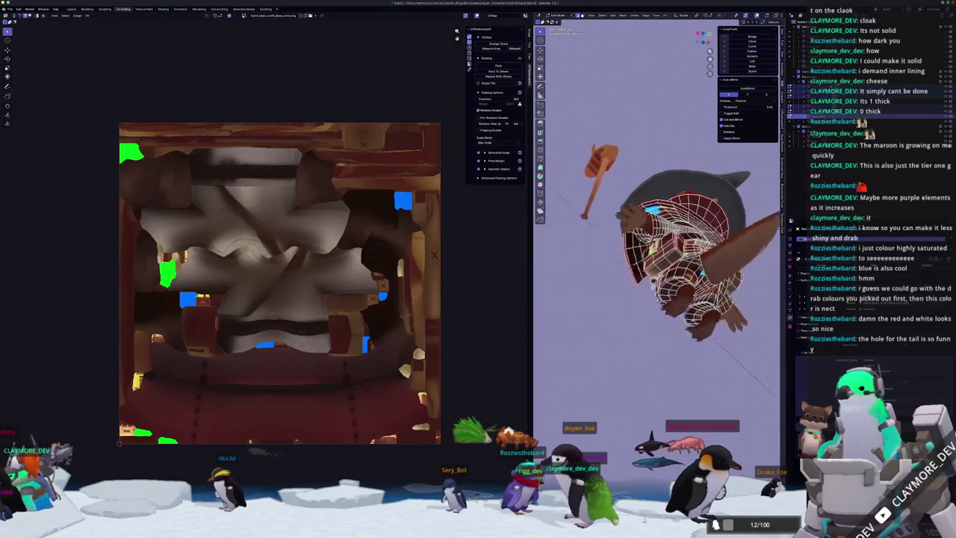
Select the whole outfit mesh, repack the islands larger with adjusted settings, and return to Object Mode
right_click(632, 369)
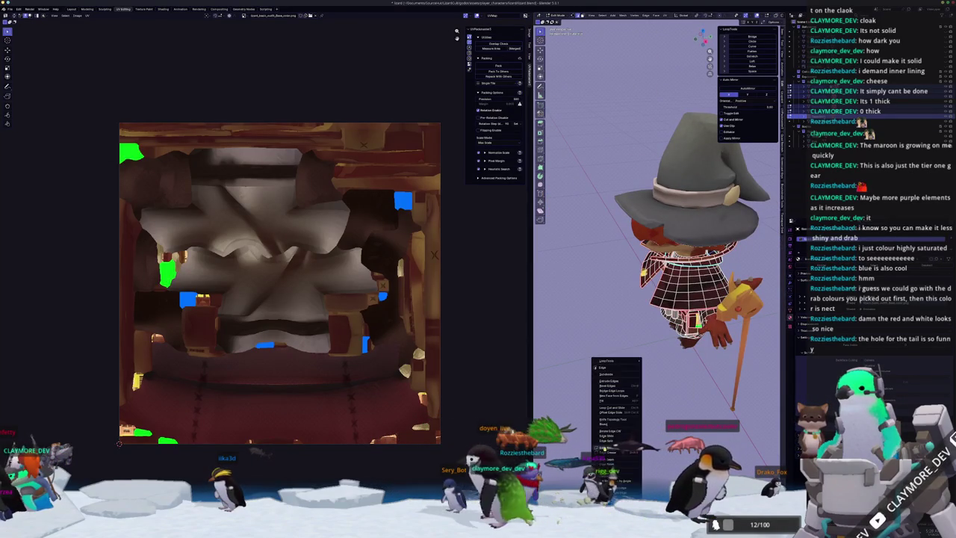
key("a")
middle_click_drag(598, 224, 573, 198)
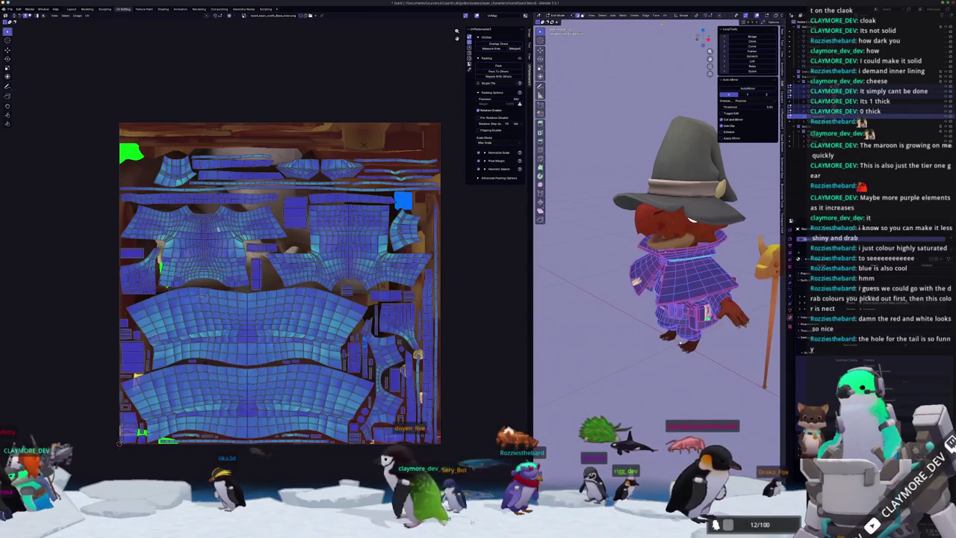
key("ctrl+p")
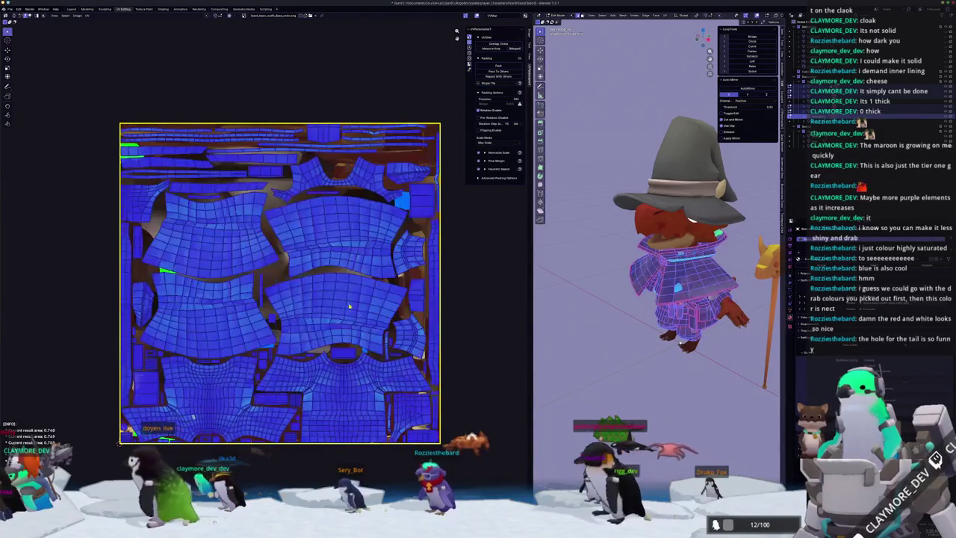
middle_click_drag(598, 358, 717, 368)
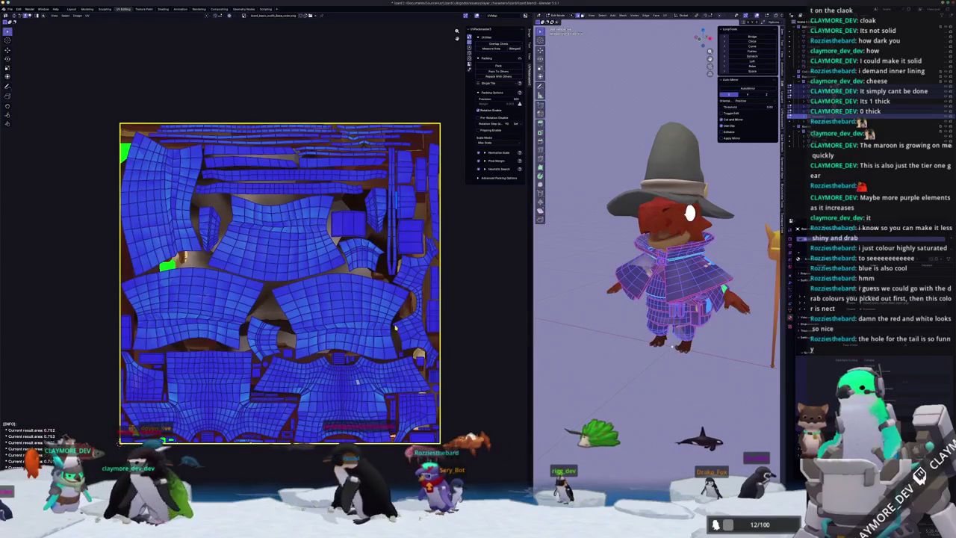
key("Tab")
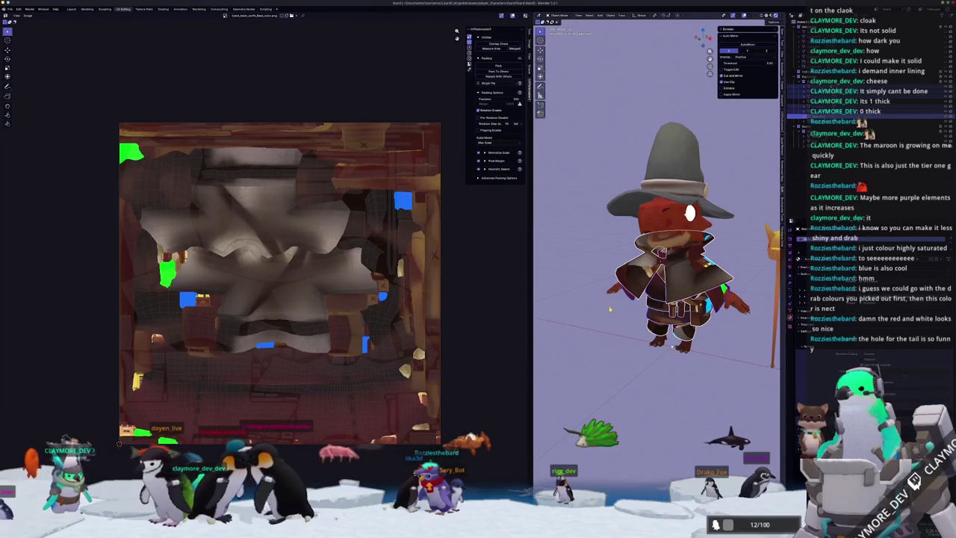
Look over the wizard in Blender and compare the current model in Substance Painter
middle_click_drag(718, 367, 722, 368)
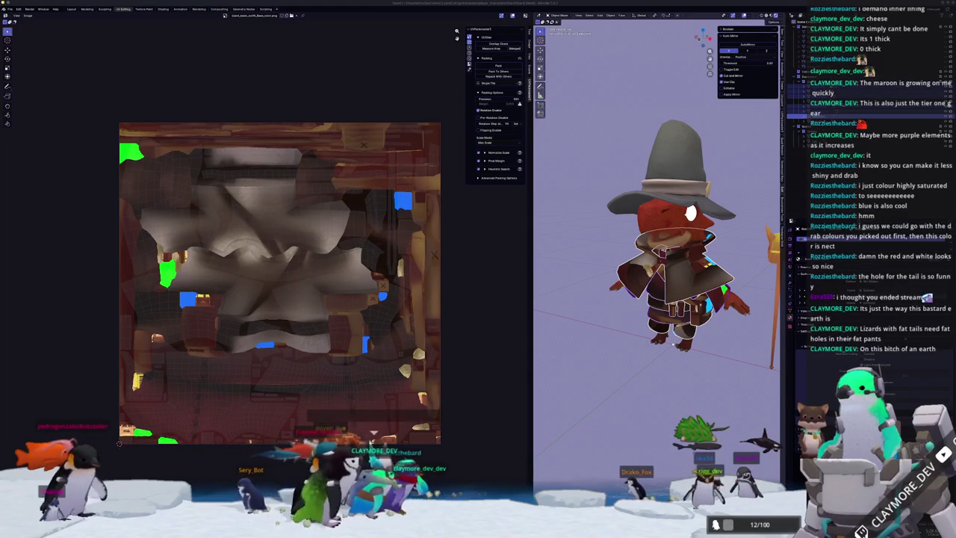
scroll(673, 239, "down", 2)
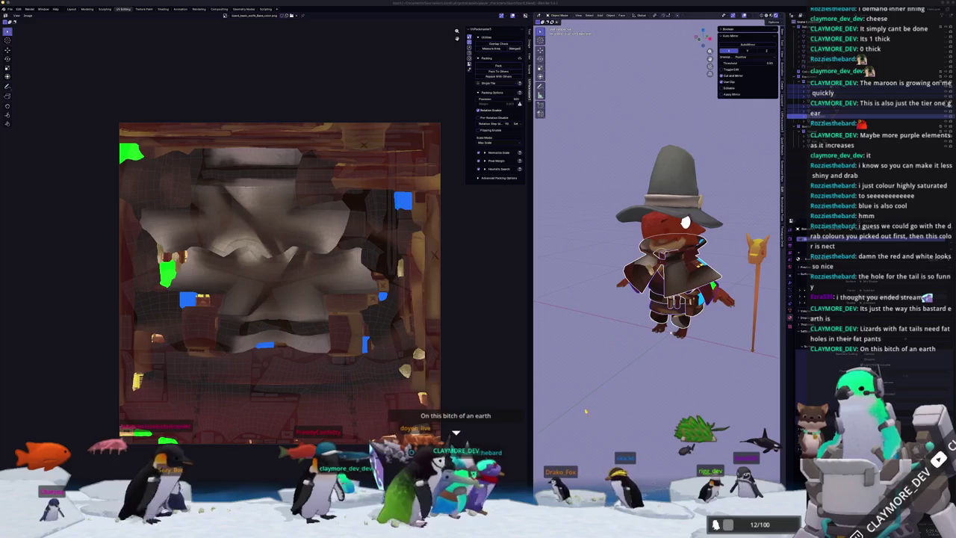
key("alt+Tab")
left_click_drag(433, 373, 469, 381, "alt")
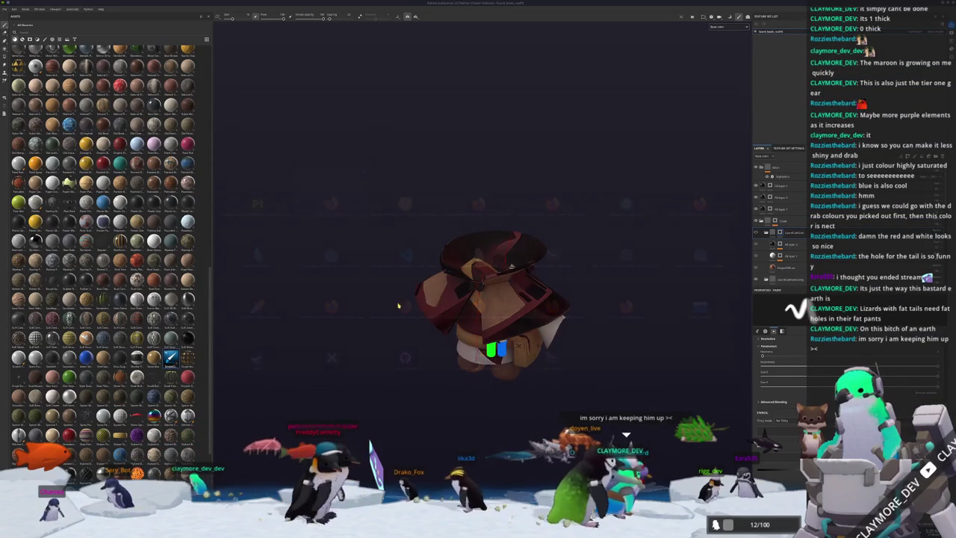
Export the kobold model from Blender as an FBX file and view it in Substance Painter
key("alt+Tab")
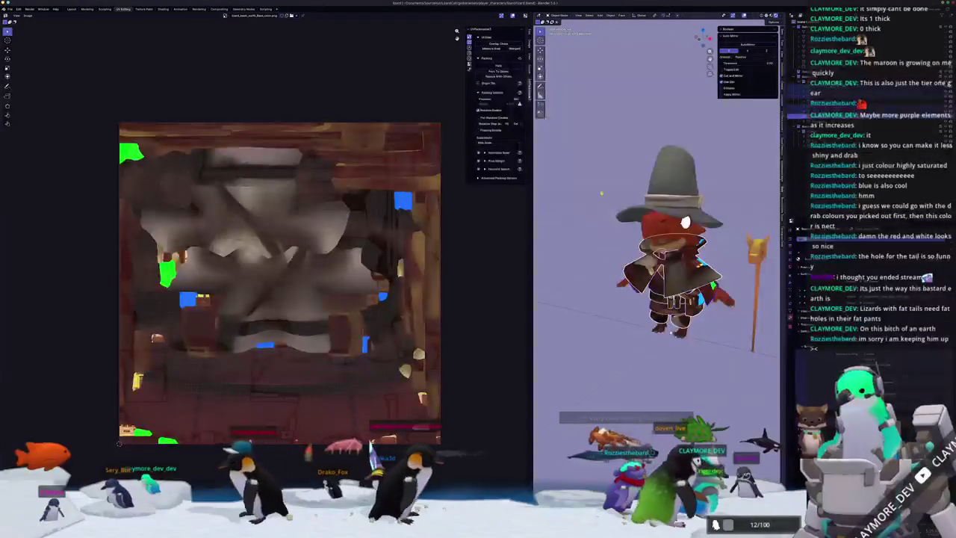
left_click(10, 9)
mouse_move(18, 90)
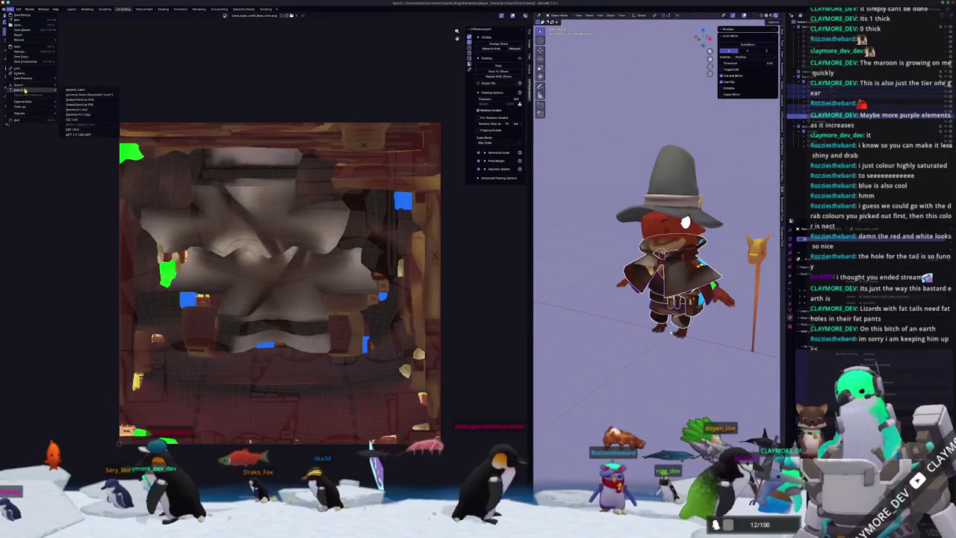
left_click(72, 129)
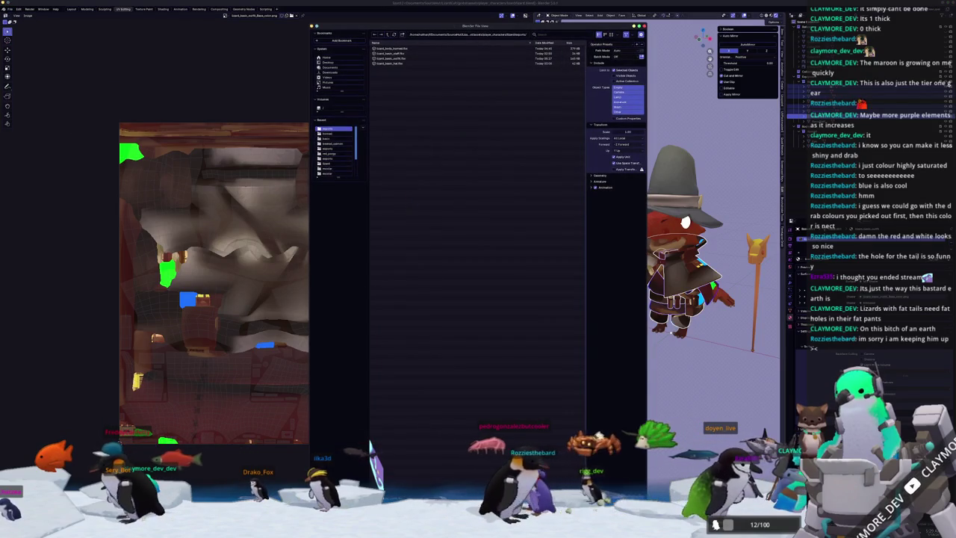
key("Return")
key("alt+Tab")
left_click_drag(524, 404, 514, 407, "alt")
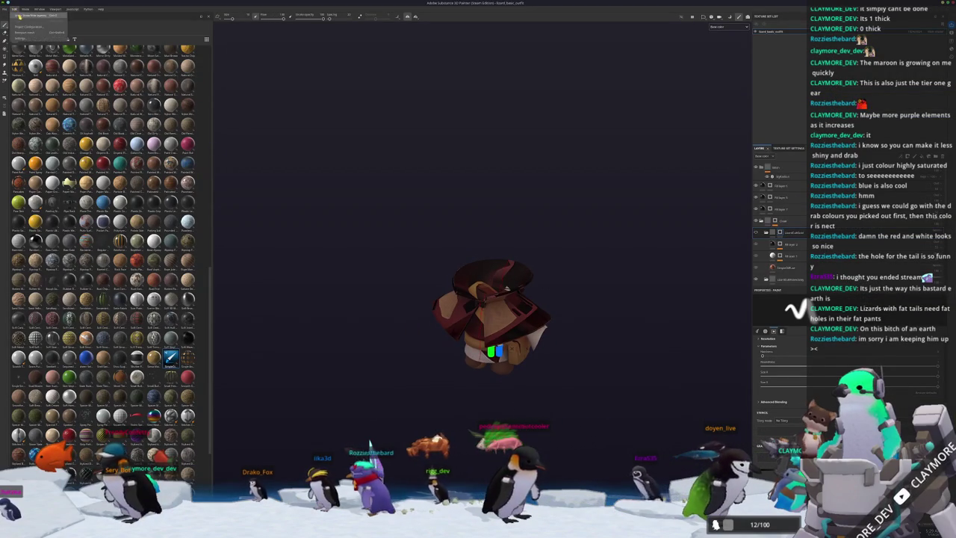
Replace the project mesh with the newly exported FBX in Project Configuration
left_click(27, 27)
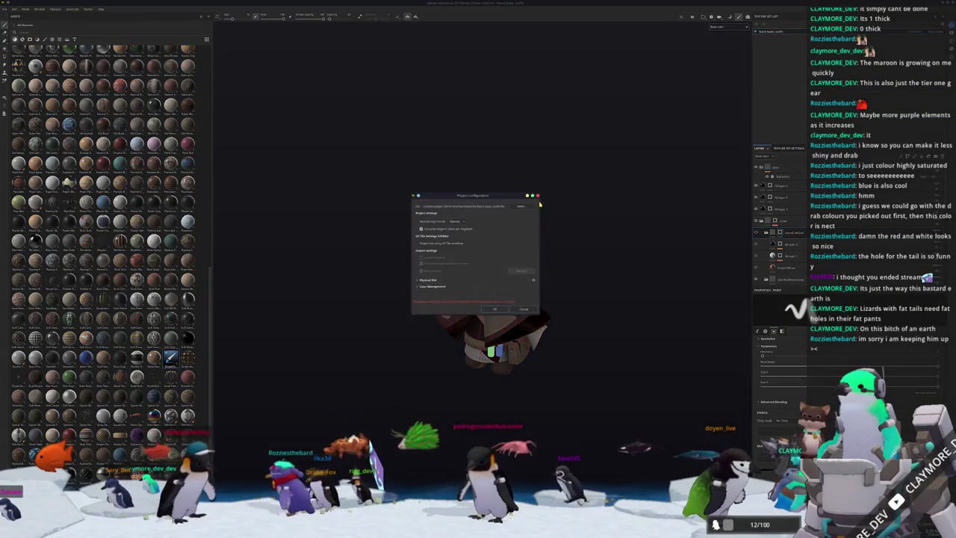
left_click(525, 207)
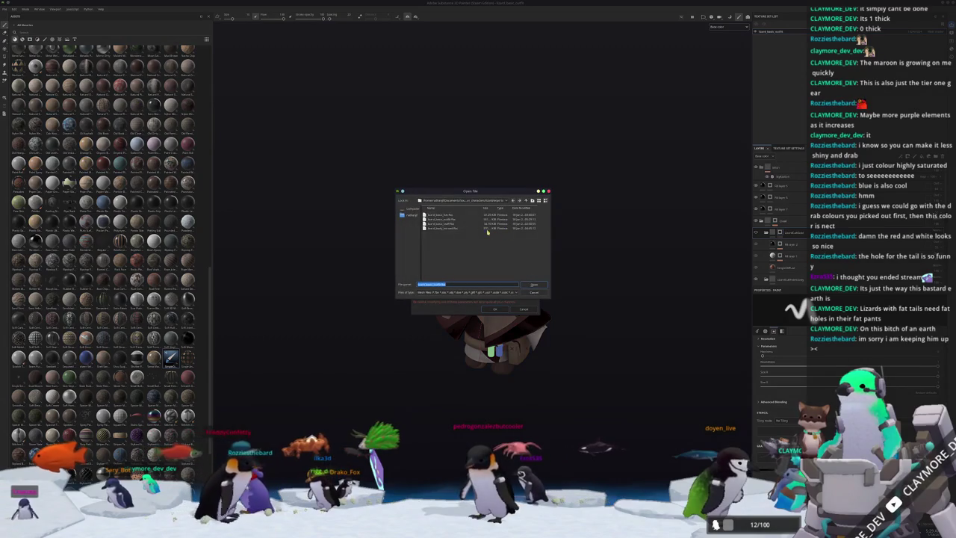
double_click(445, 222)
left_click(494, 309)
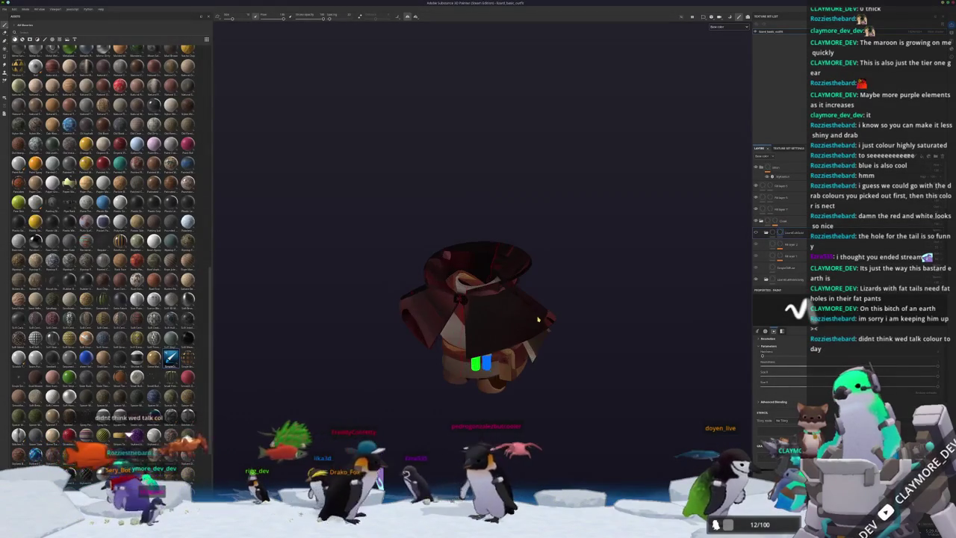
Toggle into Baking mode and back to Painting mode
key("ctrl+shift+b")
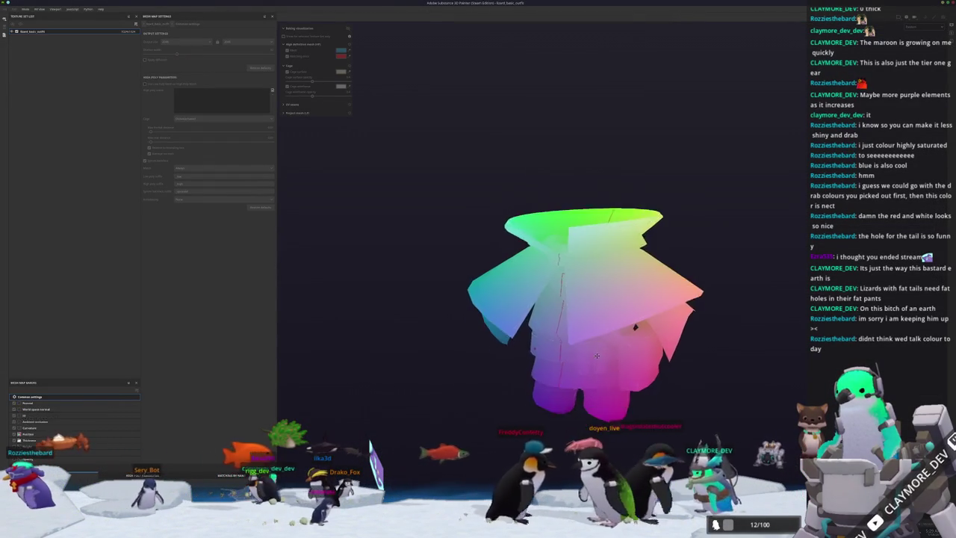
scroll(598, 358, "up", 2)
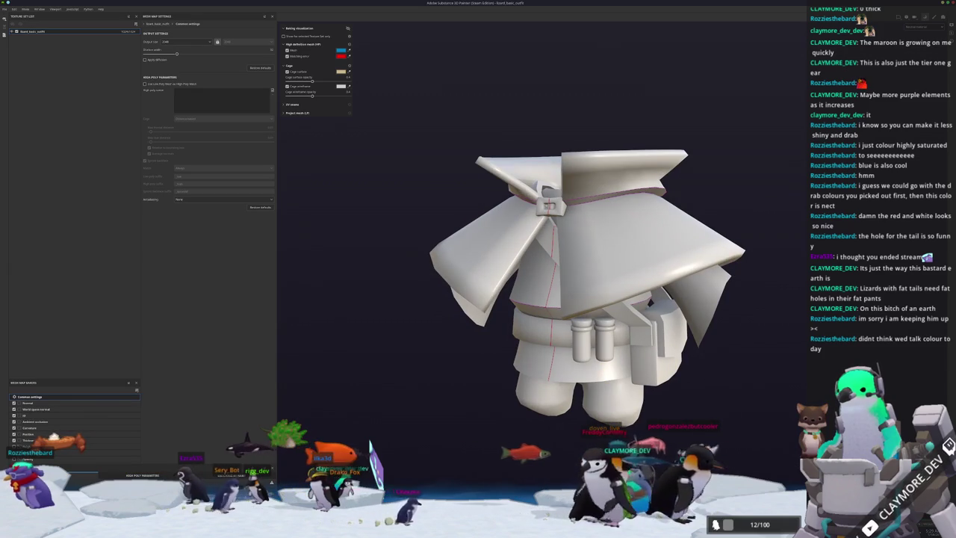
key("ctrl+shift+b")
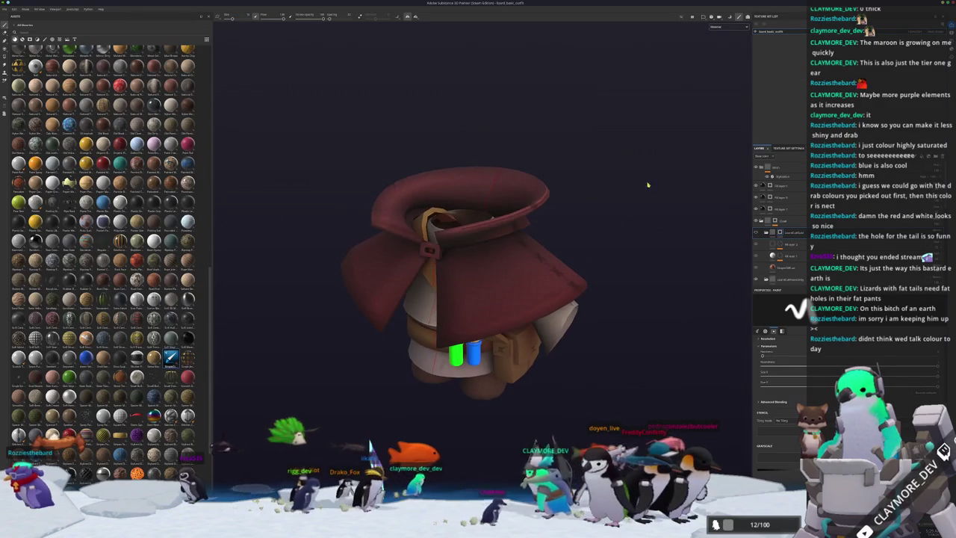
Show only the Base color channel and orbit around the outfit to view the cape
left_click(720, 48)
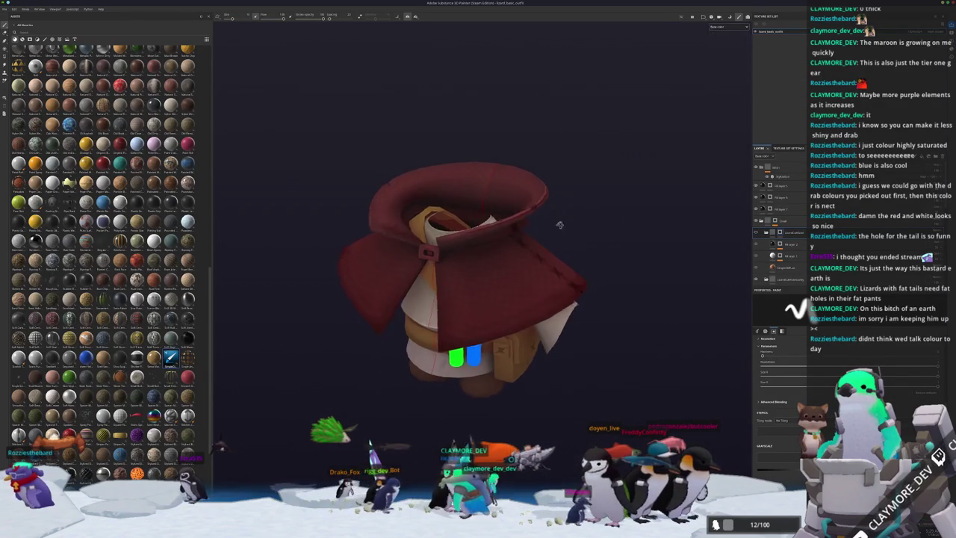
mouse_move(560, 220)
left_mouse_down("alt")
mouse_move(600, 214)
mouse_move(631, 240)
left_mouse_up("alt")
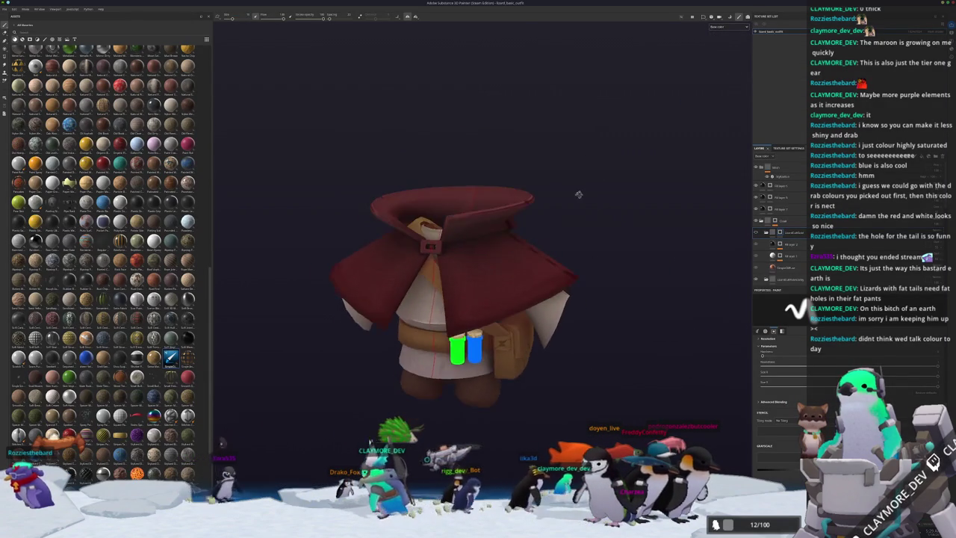
middle_click_drag(631, 240, 758, 233, "alt")
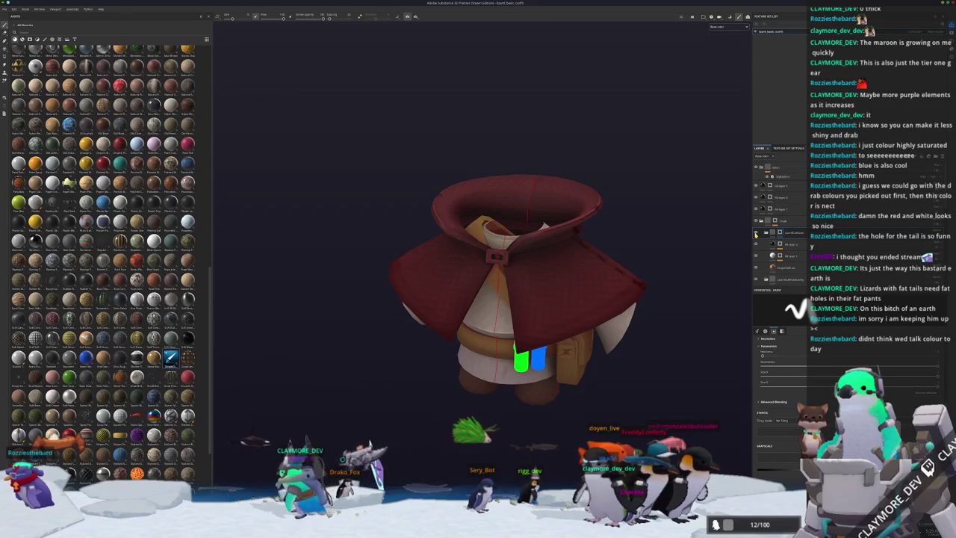
left_click_drag(523, 284, 478, 261, "alt")
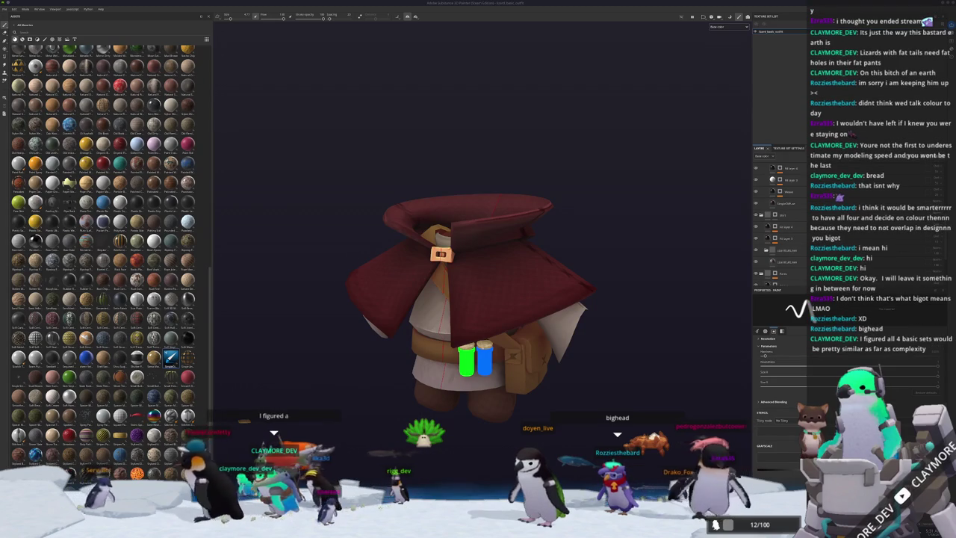
scroll(651, 262, "up", 2)
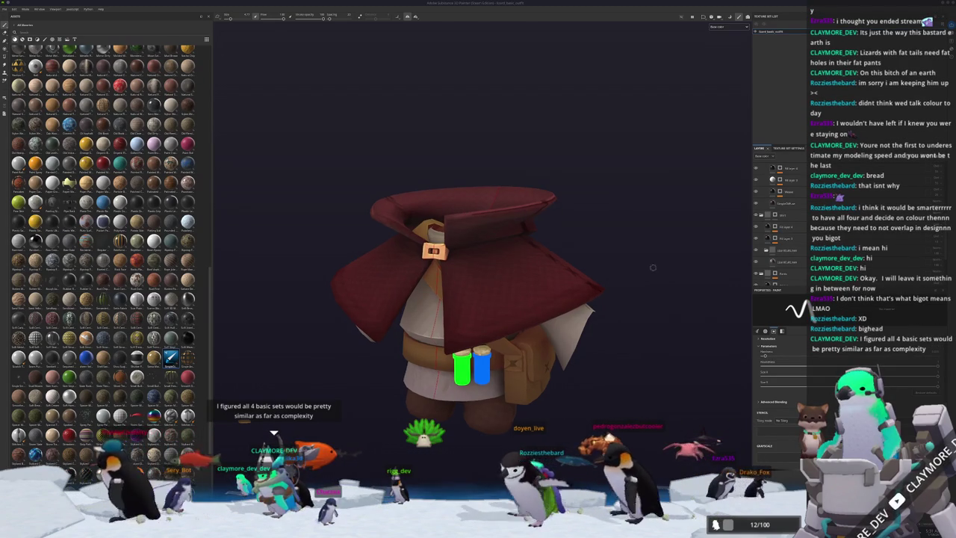
scroll(651, 263, "up", 2)
scroll(651, 259, "up", 2)
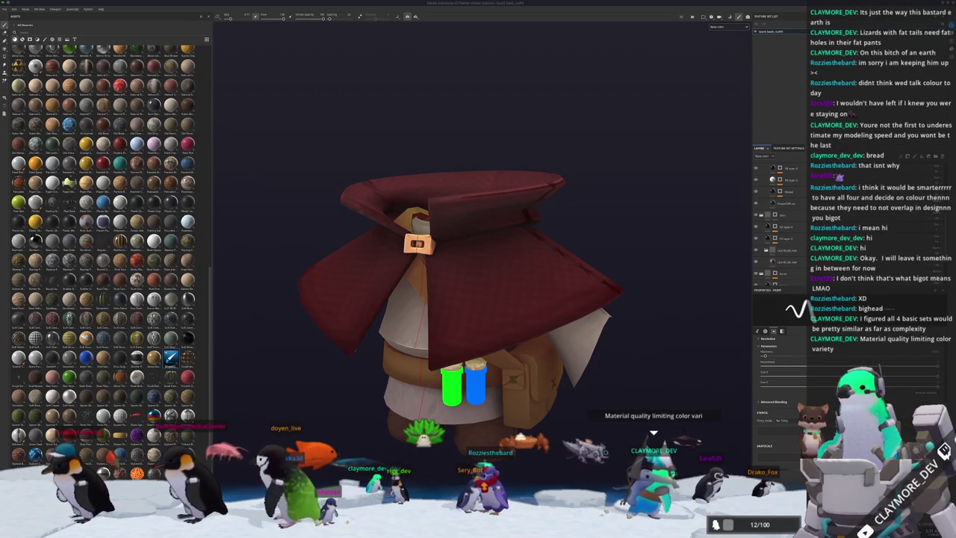
Paste the dark fill layers into the stack so the cape turns black
key("ctrl+v")
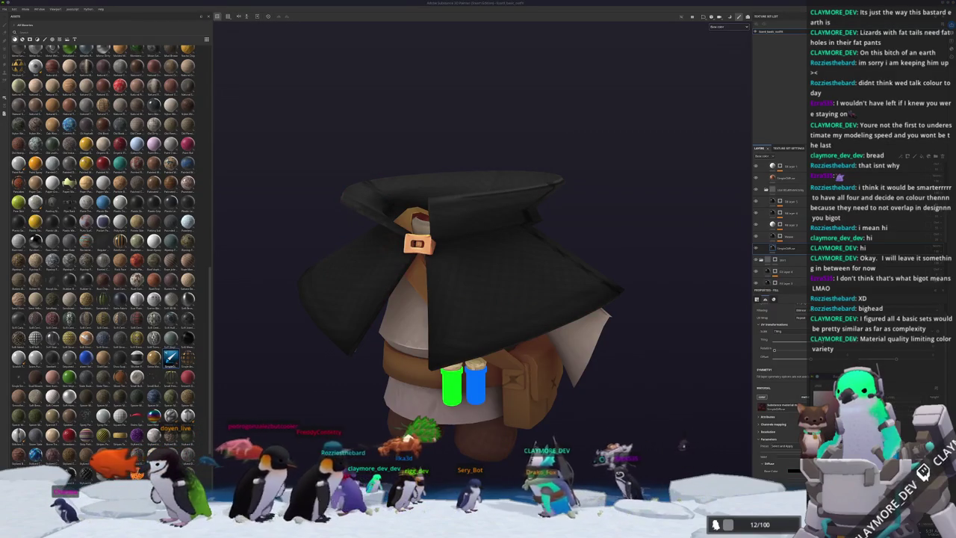
scroll(614, 289, "down", 2)
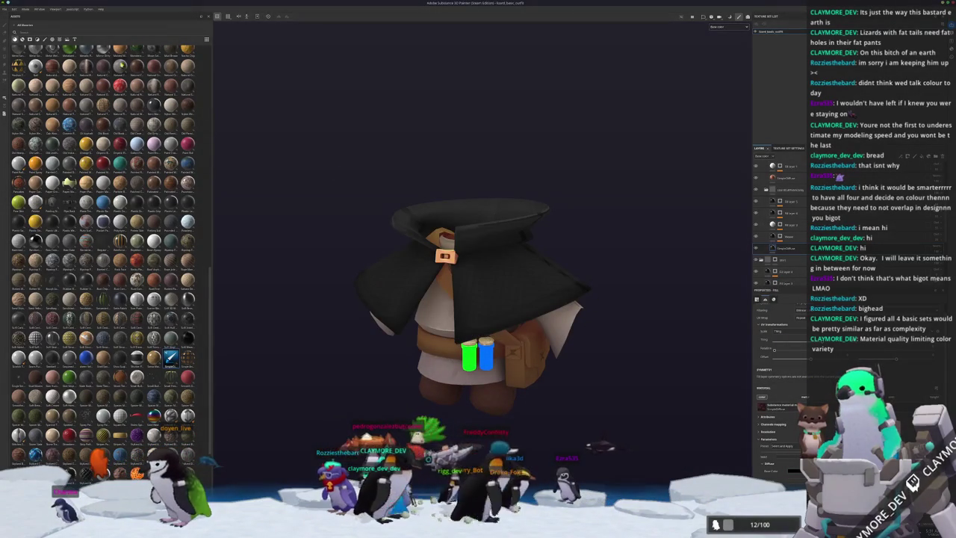
left_click(5, 9)
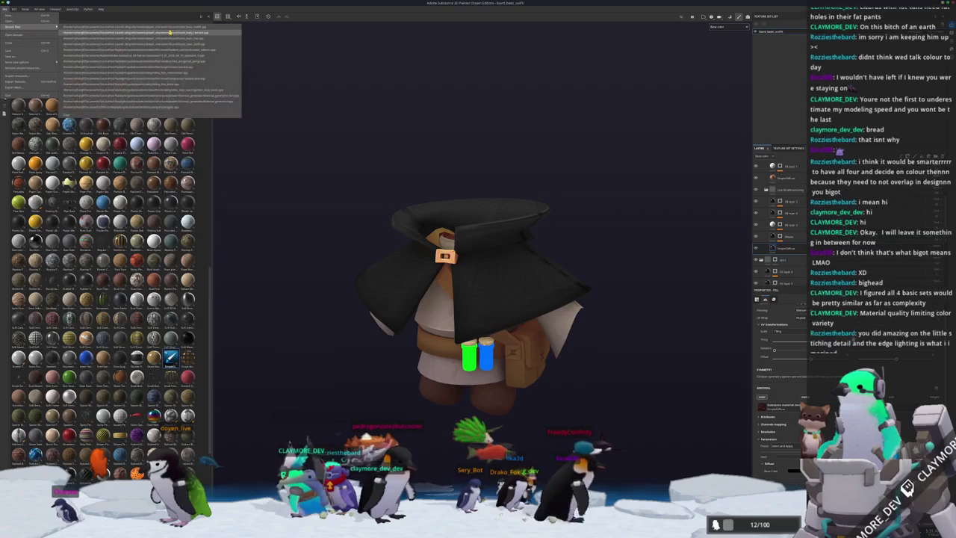
Open the lizard_basic_hat project from recent files and orbit around the hat
left_click(97, 30)
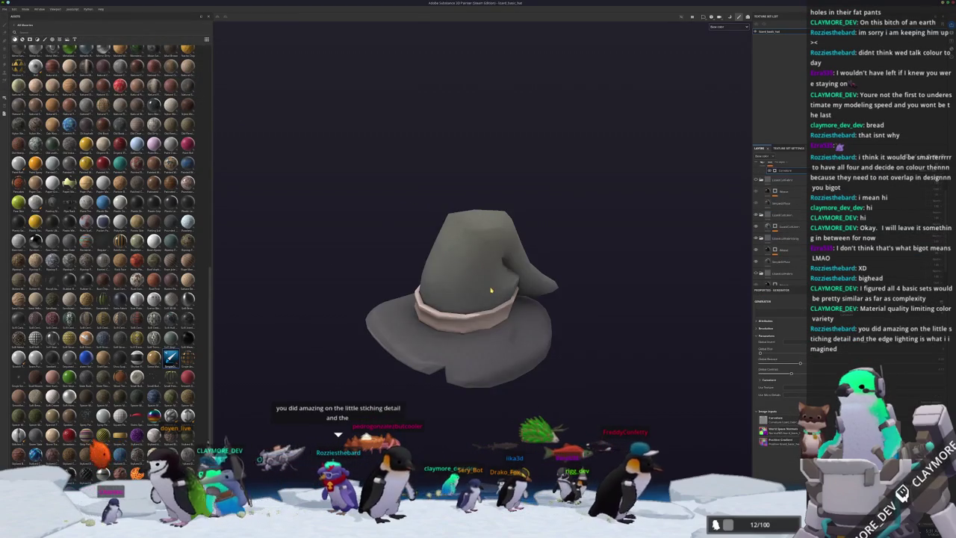
left_click_drag(525, 294, 552, 292, "alt")
scroll(784, 247, "down", 3)
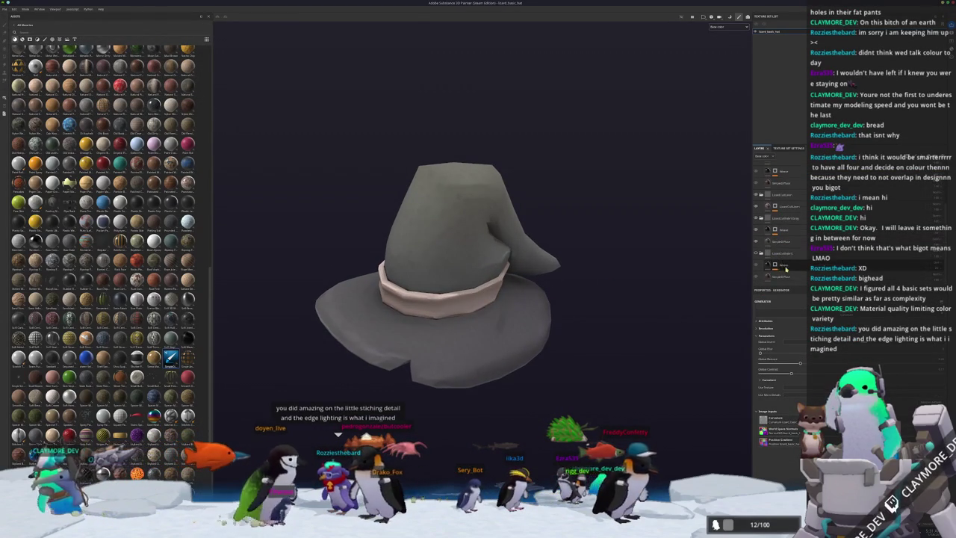
Set the hat fill layer's Base Color to a dark brown-black, then adjust it to brown-grey
left_click(784, 241)
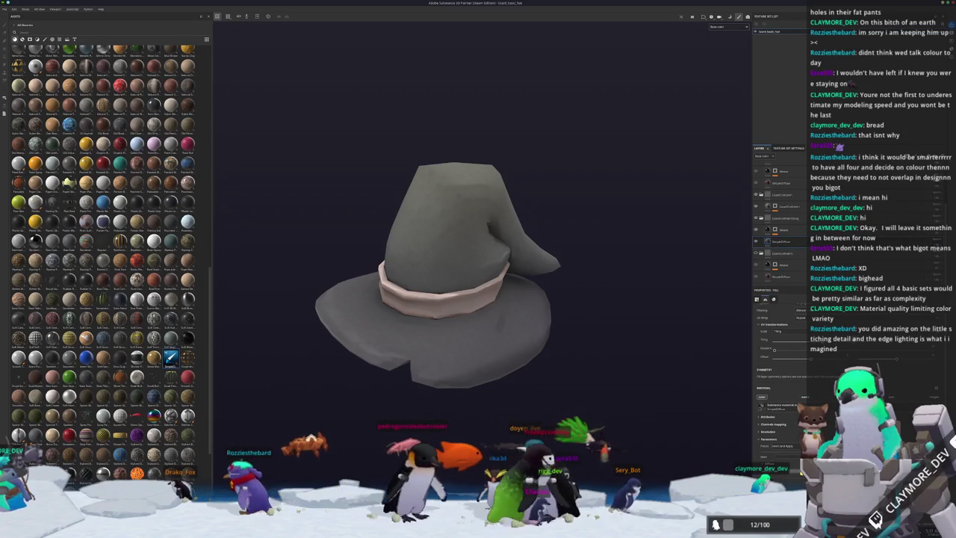
left_click(791, 452)
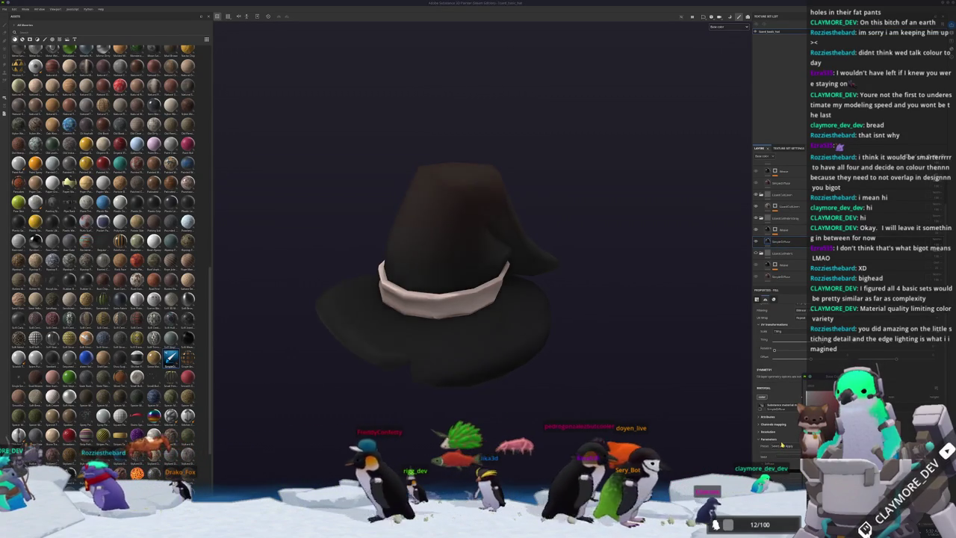
mouse_move(712, 428)
left_mouse_down("alt")
mouse_move(522, 358)
mouse_move(516, 448)
left_mouse_up("alt")
scroll(781, 311, "down", 5)
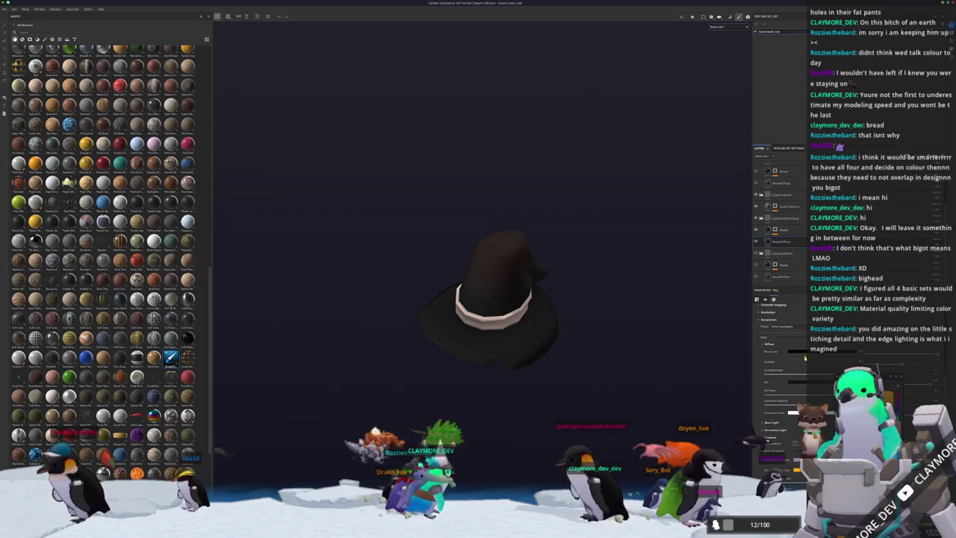
left_click(750, 442)
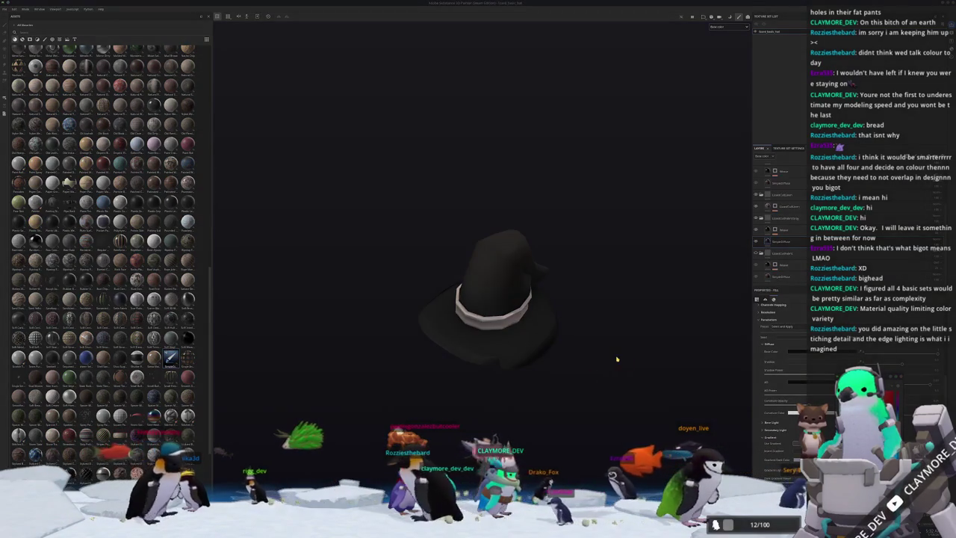
Export the hat textures with the export settings
key("ctrl+shift+e")
left_click(595, 347)
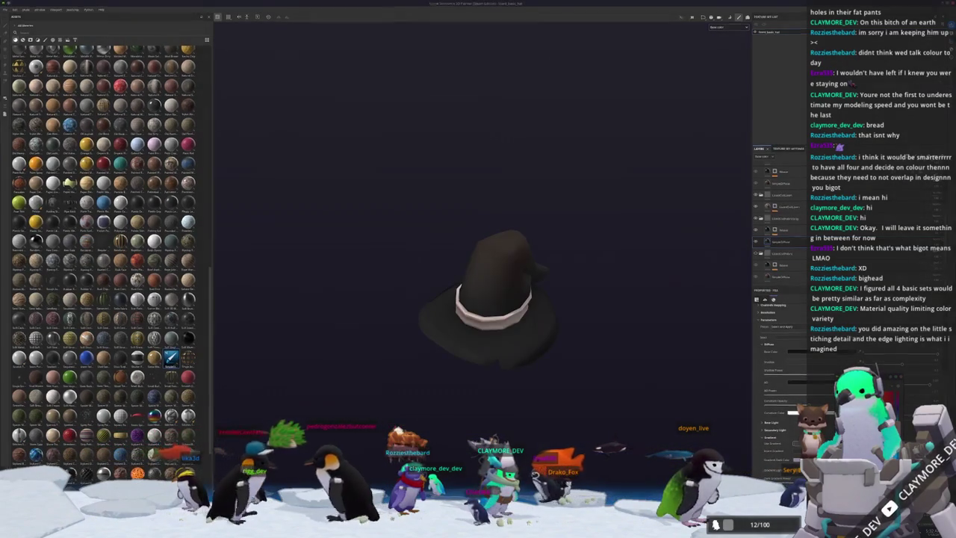
key("alt+Tab")
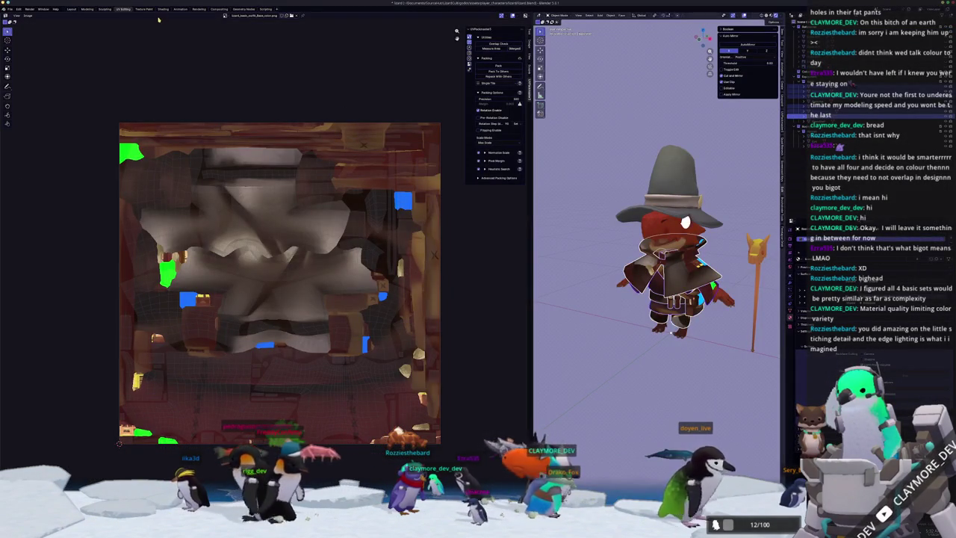
left_click(161, 9)
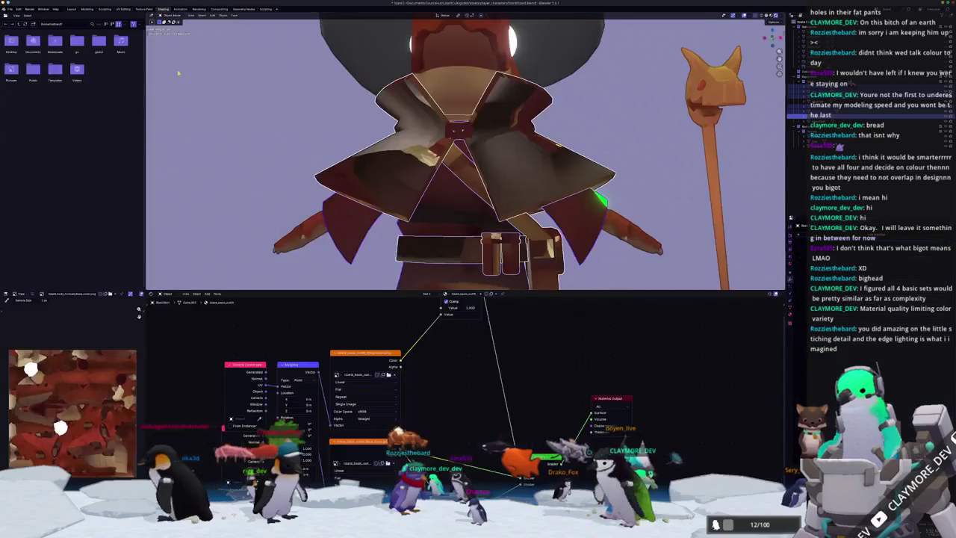
scroll(463, 150, "down", 5)
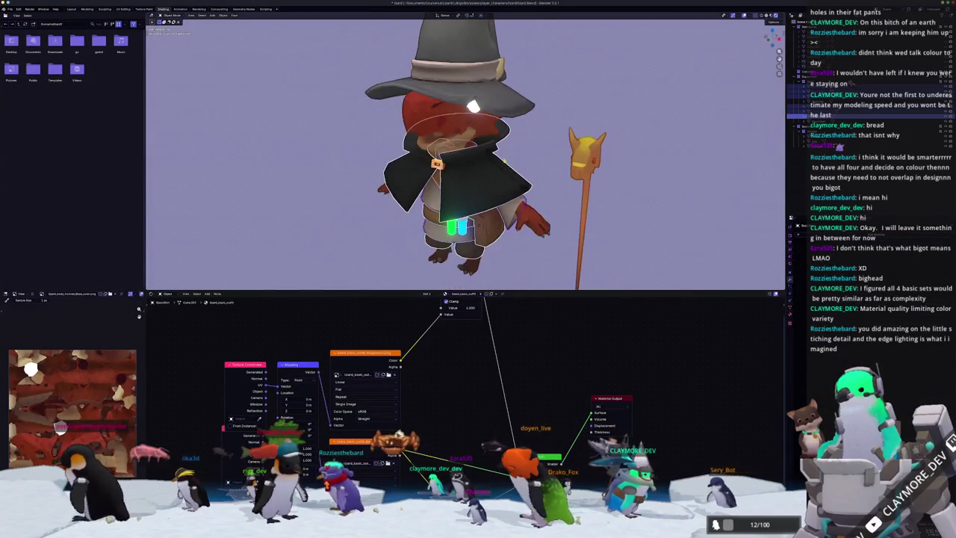
mouse_move(448, 119)
middle_mouse_down()
mouse_move(469, 110)
mouse_move(611, 213)
mouse_move(564, 196)
middle_mouse_up()
scroll(611, 213, "down", 2)
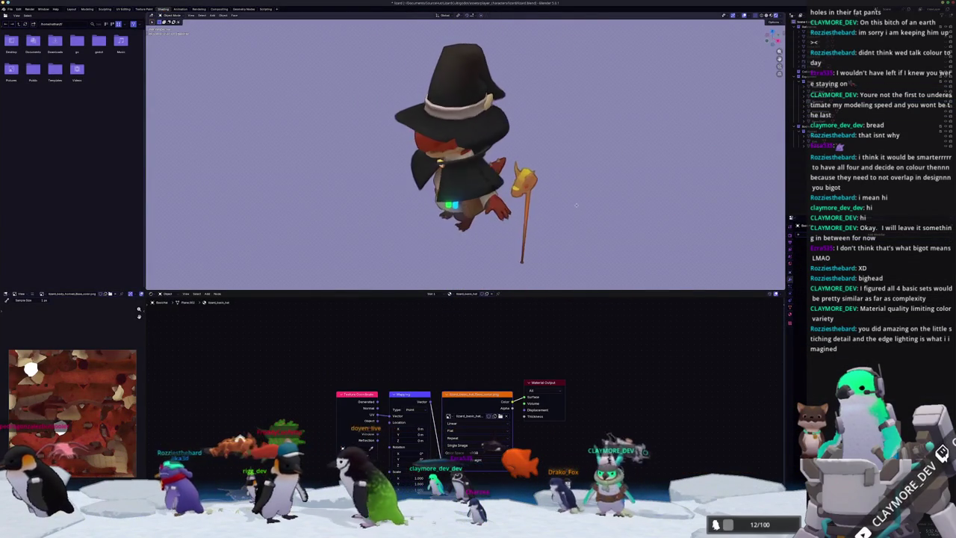
scroll(562, 218, "up", 2)
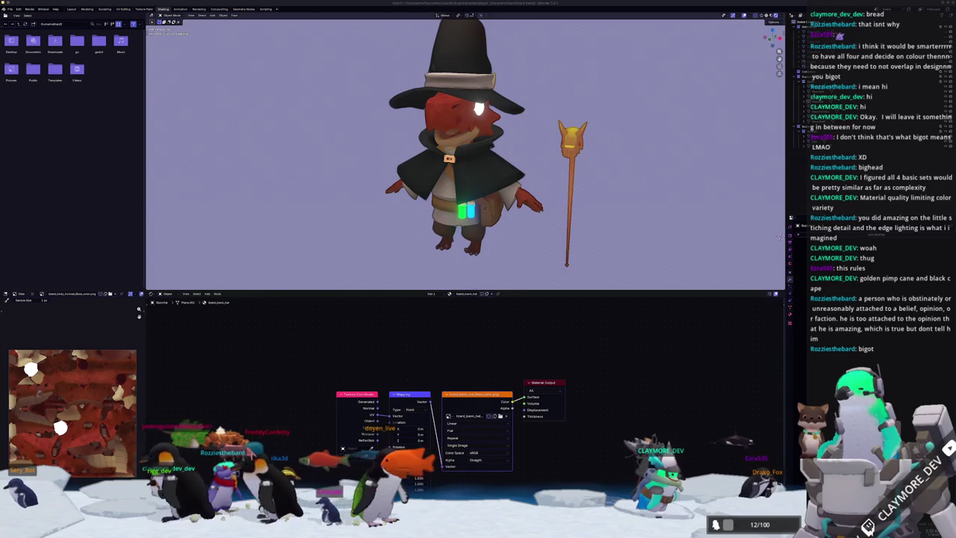
middle_click_drag(456, 149, 568, 247)
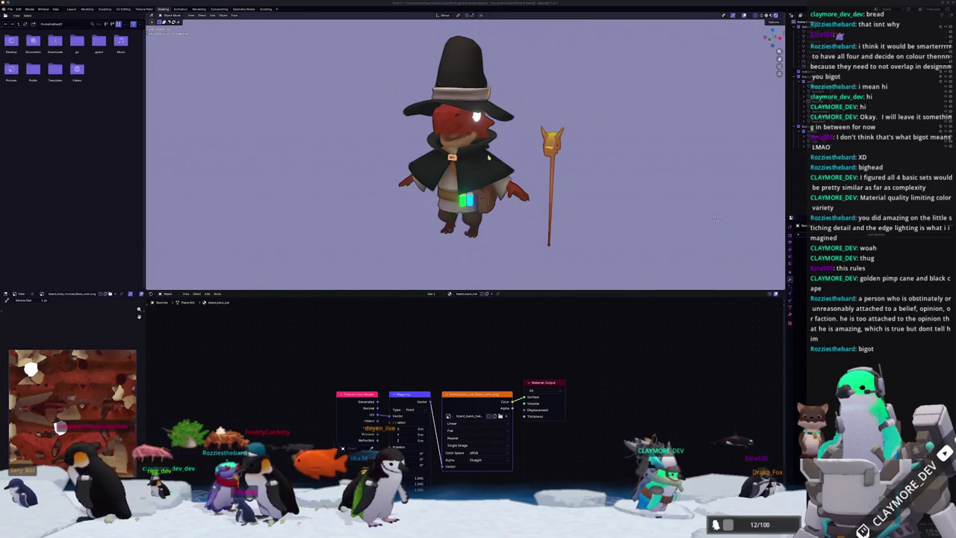
mouse_move(456, 149)
middle_mouse_down()
mouse_move(478, 194)
mouse_move(448, 149)
mouse_move(493, 165)
mouse_move(470, 172)
middle_mouse_up()
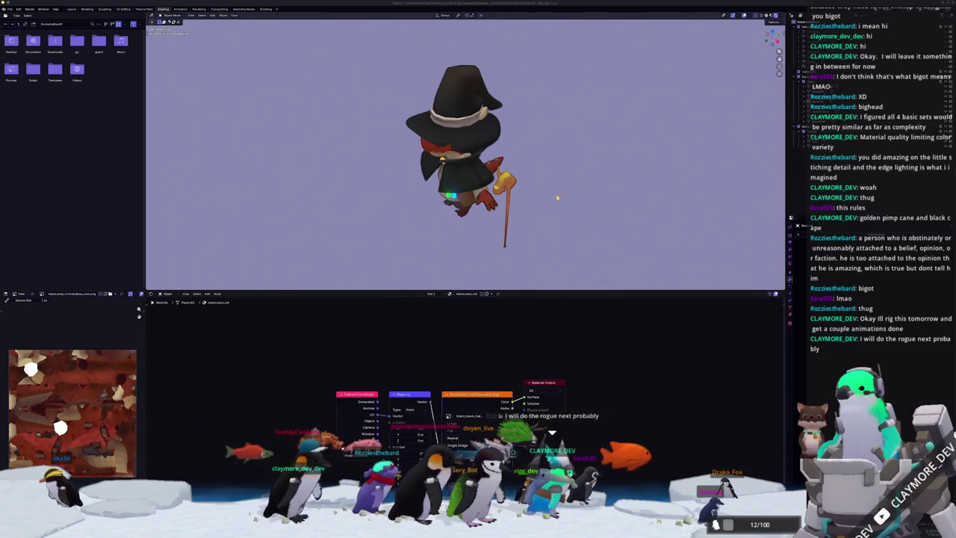
scroll(555, 244, "down", 2)
scroll(537, 226, "down", 1)
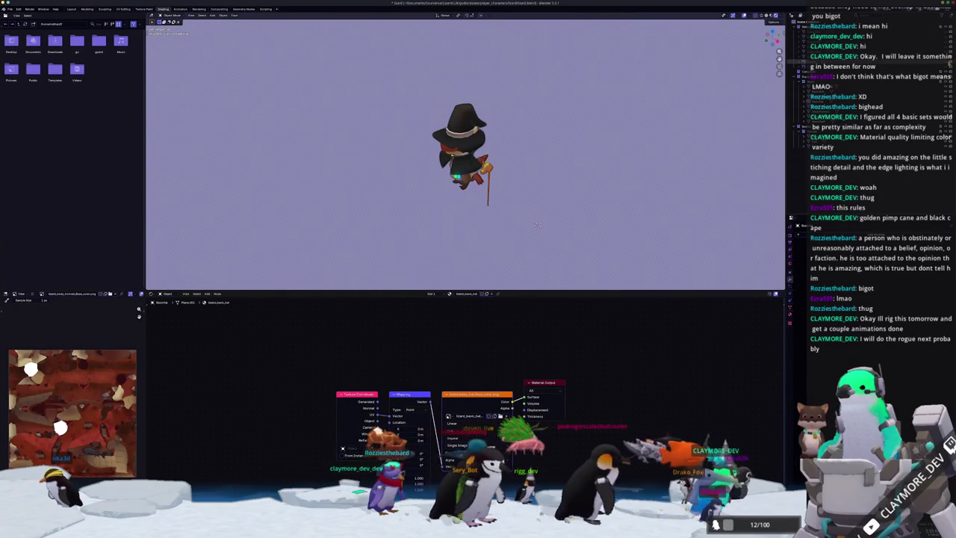
mouse_move(537, 226)
middle_mouse_down()
mouse_move(565, 103)
mouse_move(432, 243)
mouse_move(448, 224)
middle_mouse_up()
scroll(432, 242, "up", 5)
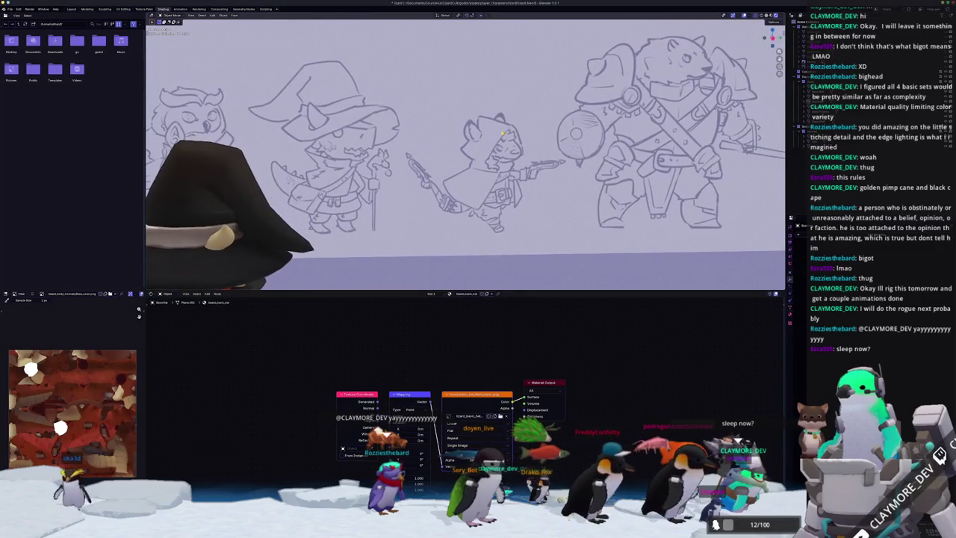
Zoom and orbit the viewport to frame the reference sketch behind the wizard, including a front view
scroll(465, 155, "up", 3)
scroll(465, 155, "up", 2)
scroll(466, 155, "up", 1)
middle_click_drag(448, 419, 305, 344)
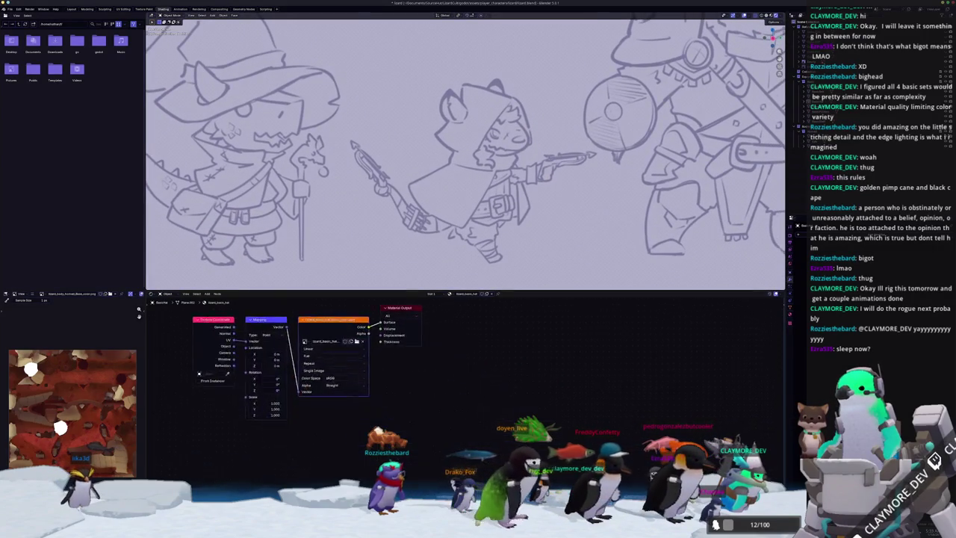
middle_click_drag(608, 232, 671, 306)
mouse_move(521, 188)
middle_mouse_down()
mouse_move(541, 209)
mouse_move(581, 215)
middle_mouse_up()
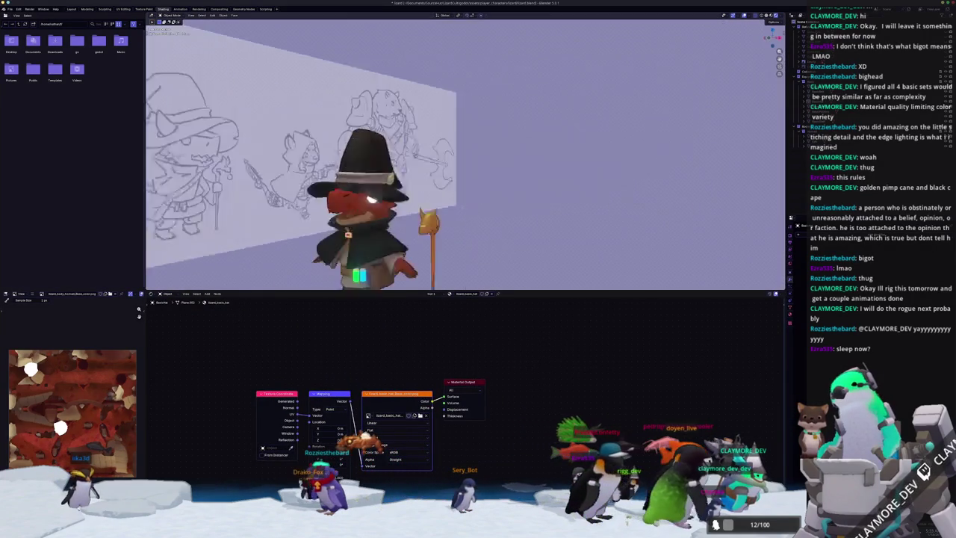
scroll(581, 214, "down", 2)
scroll(580, 214, "up", 3)
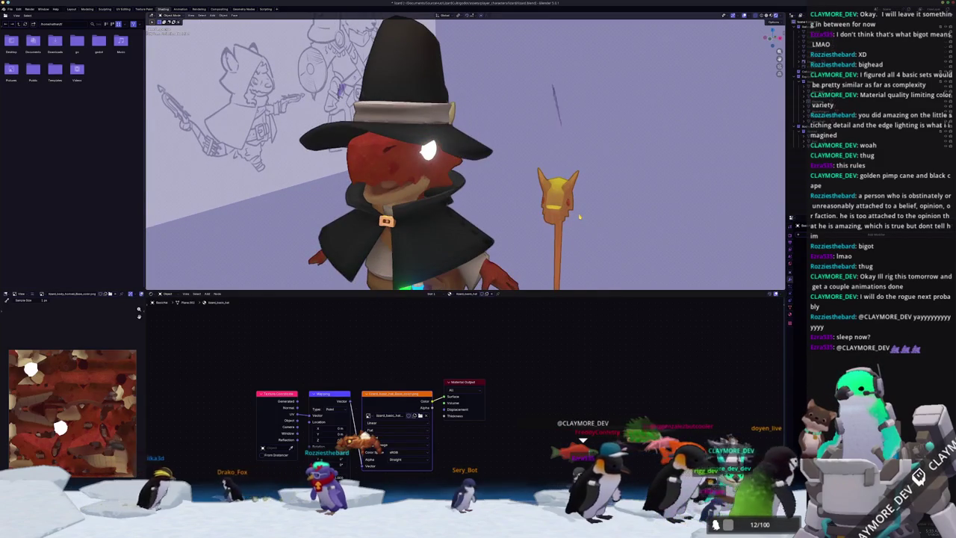
key("KP_1")
middle_click_drag(579, 217, 518, 173)
mouse_move(343, 120)
middle_mouse_down()
mouse_move(336, 112)
mouse_move(310, 134)
middle_mouse_up()
Hide the reference sketch with H, select the wizard character, and inspect it up close
left_click(336, 112)
key("h")
left_click(450, 181)
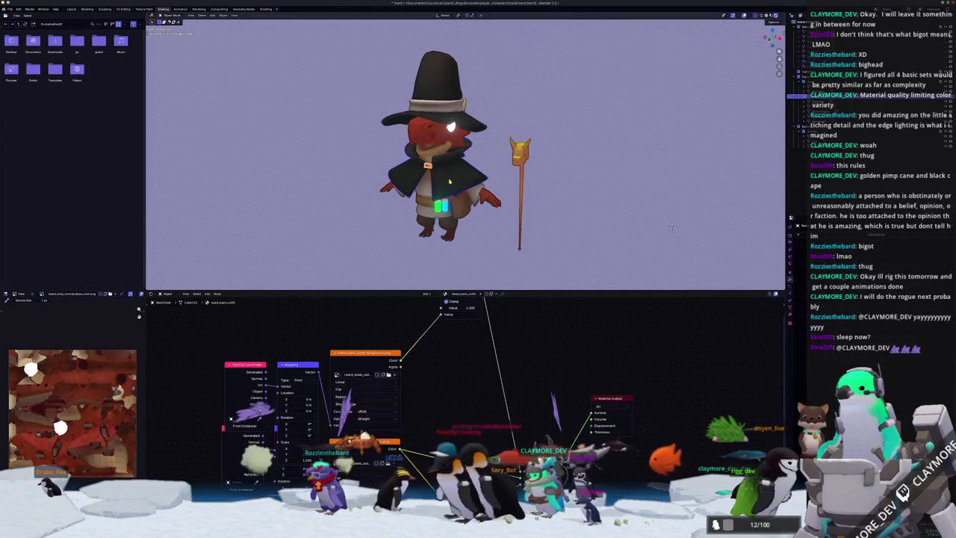
scroll(573, 206, "up", 3)
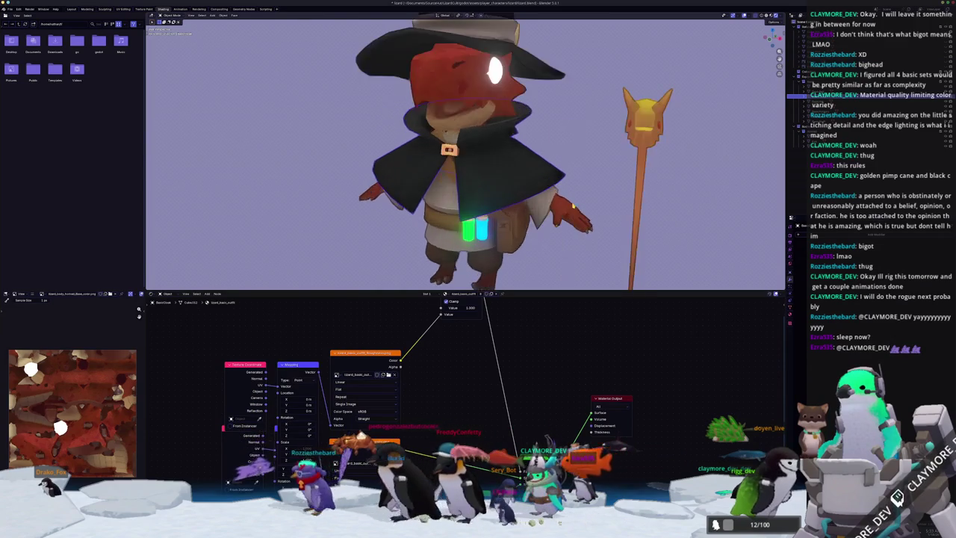
scroll(588, 199, "down", 4)
mouse_move(603, 205)
middle_mouse_down()
mouse_move(579, 193)
mouse_move(653, 185)
mouse_move(635, 199)
middle_mouse_up()
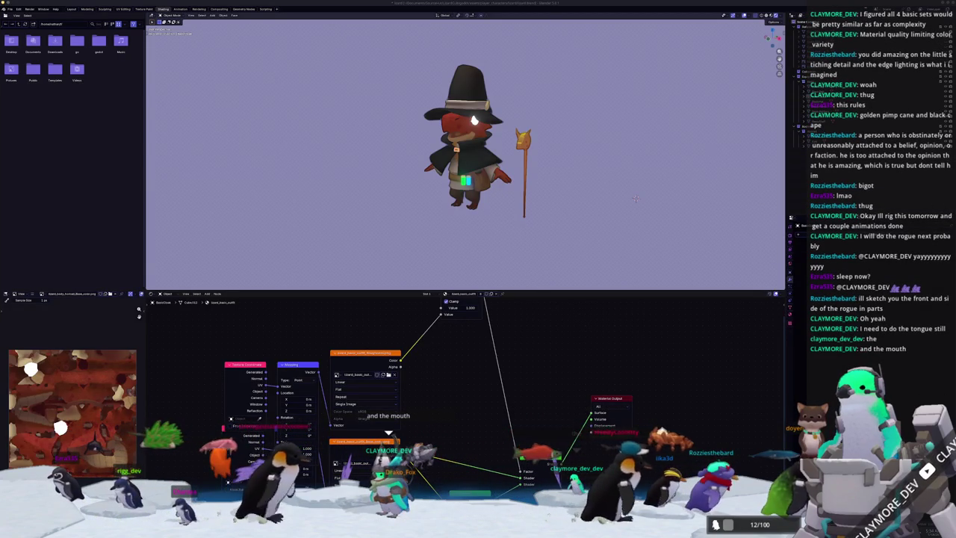
scroll(466, 155, "up", 5)
scroll(465, 154, "up", 2)
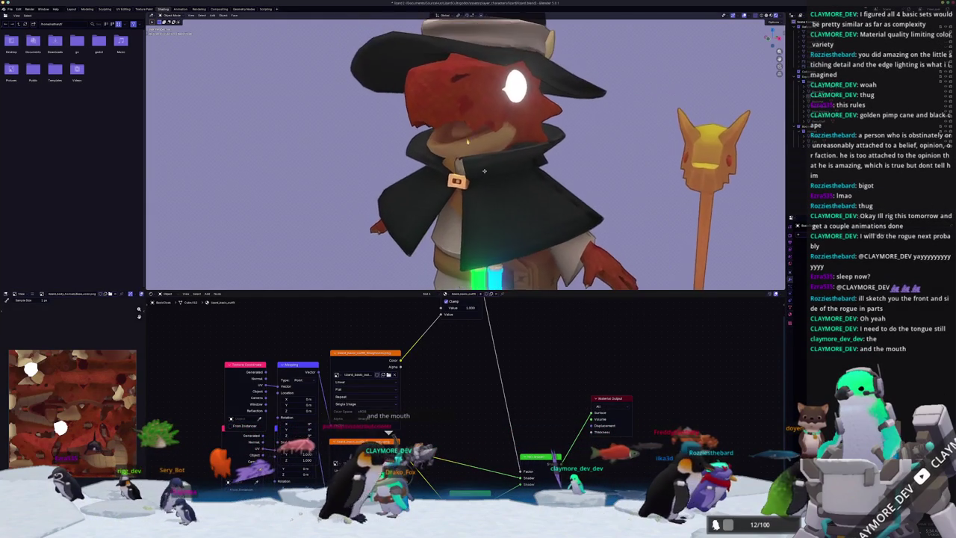
scroll(466, 154, "up", 1)
key("alt+Tab")
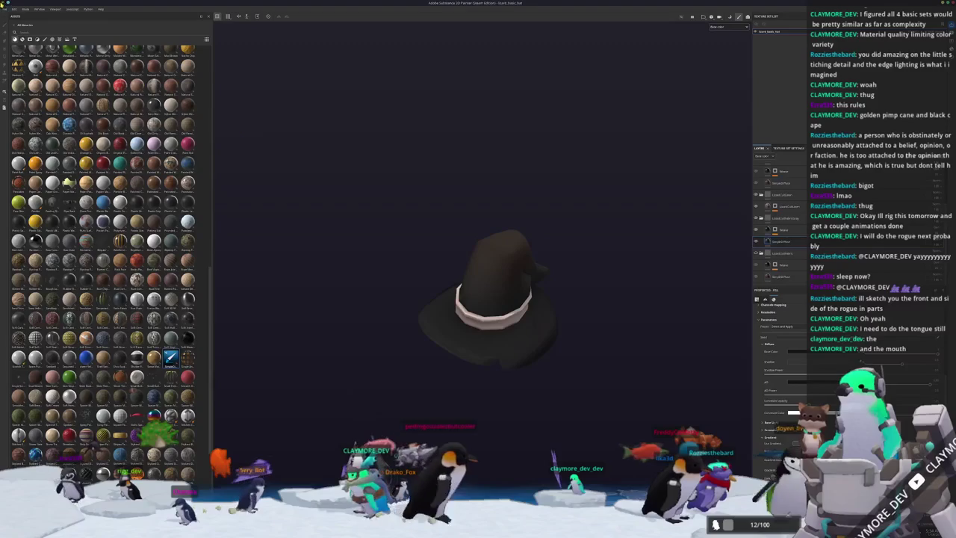
Open the dragon body project from Recent Files, answering the unsaved-changes prompt
left_click(4, 9)
mouse_move(13, 27)
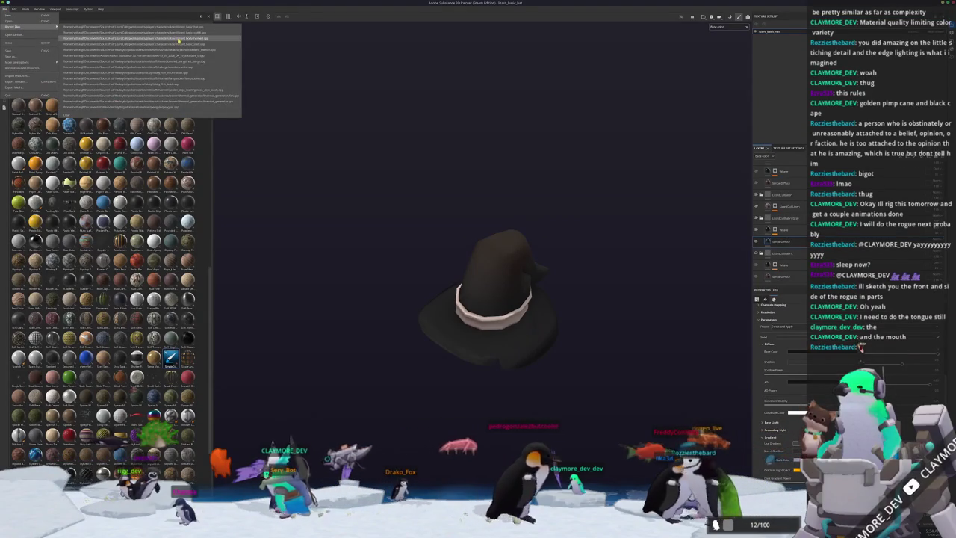
left_click(179, 41)
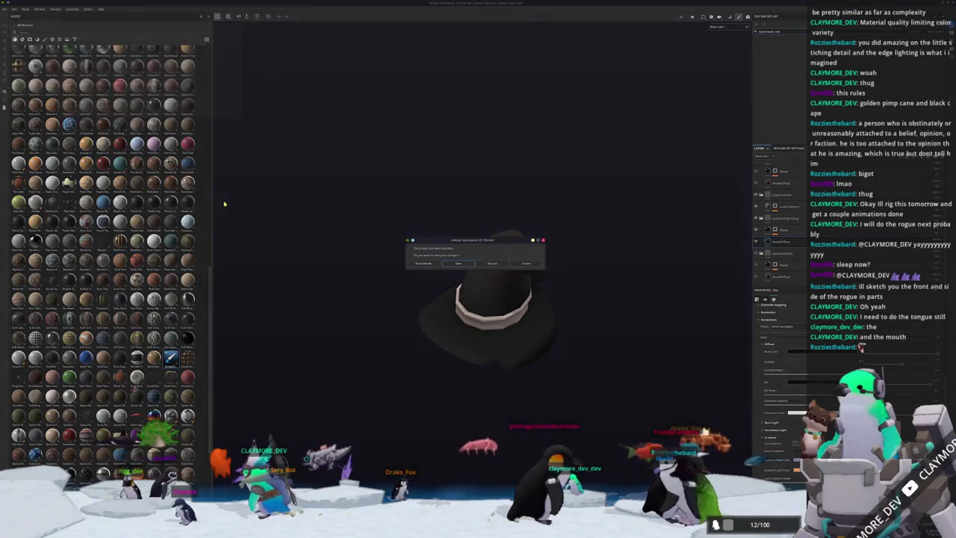
left_click(459, 263)
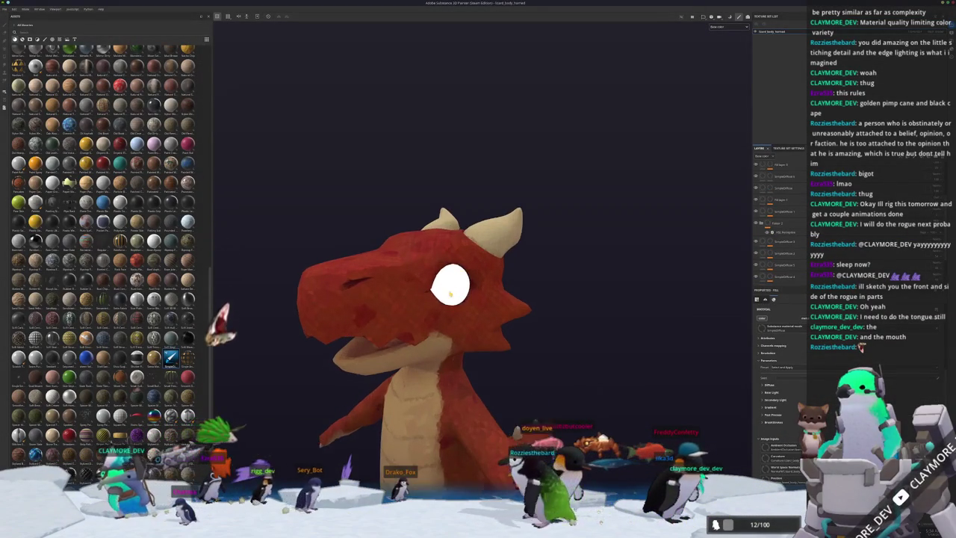
Orbit to the dragon's head, select a layer, and expand its Diffuse colour settings
mouse_move(450, 294)
left_mouse_down("alt")
mouse_move(527, 295)
mouse_move(523, 276)
left_mouse_up("alt")
scroll(490, 289, "up", 5)
left_click(790, 194)
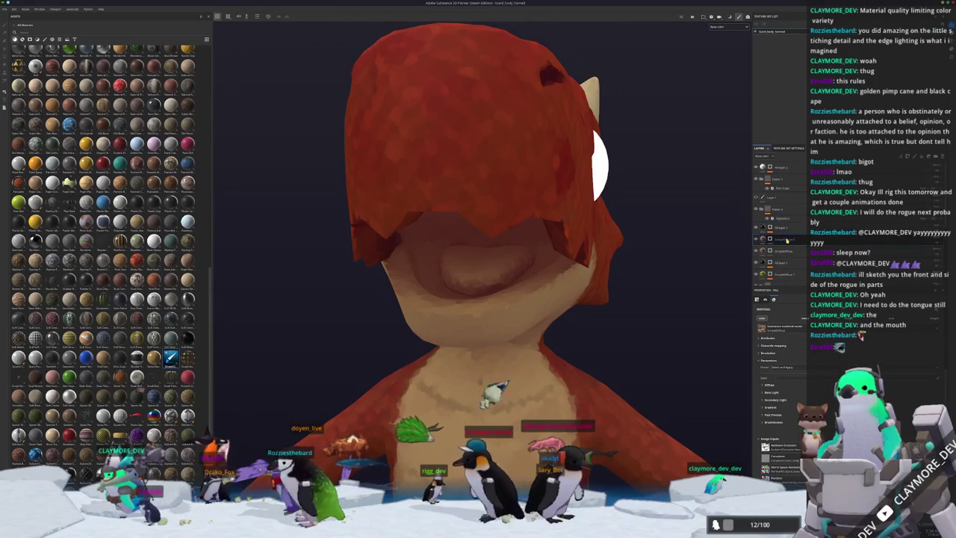
left_click(771, 385)
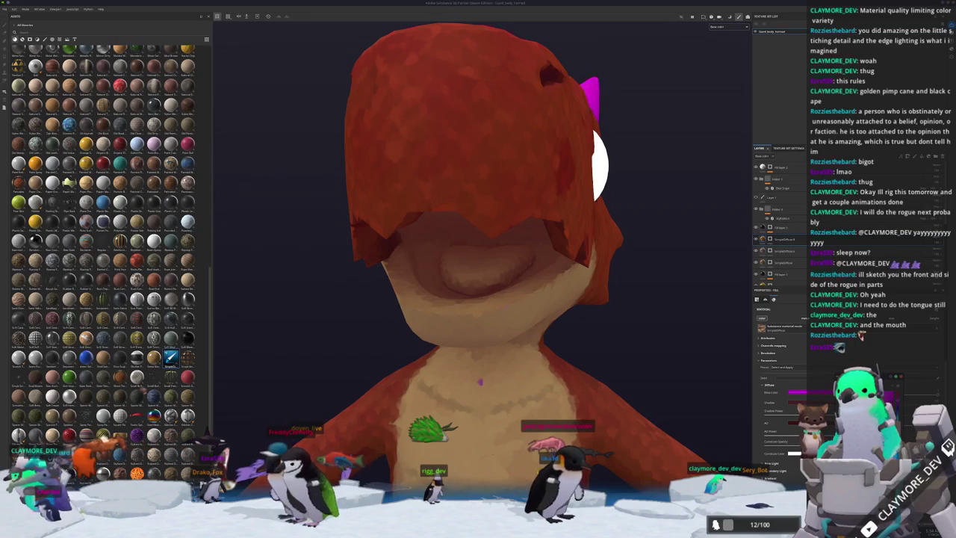
Add a new fill layer from the layer context menu and switch to Polygon Fill
right_click(771, 239)
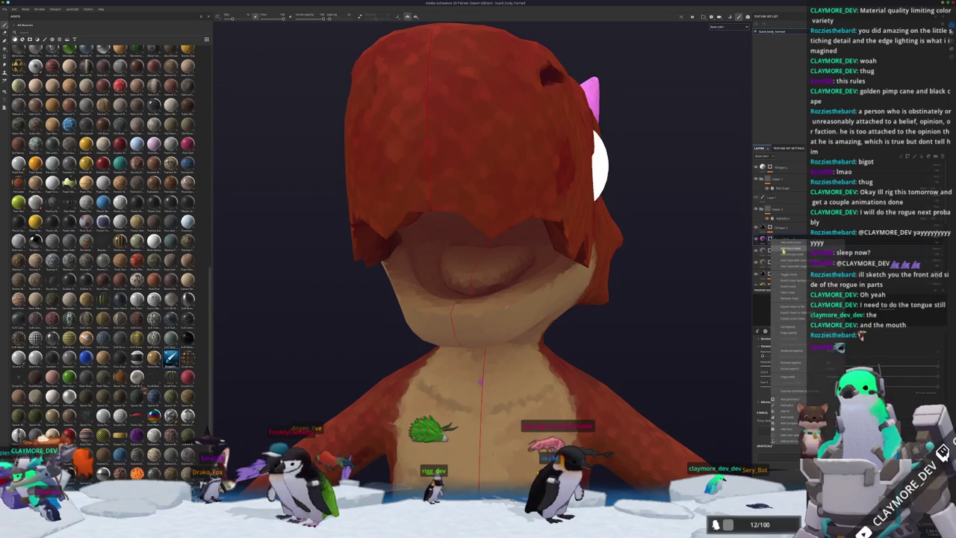
left_click(788, 292)
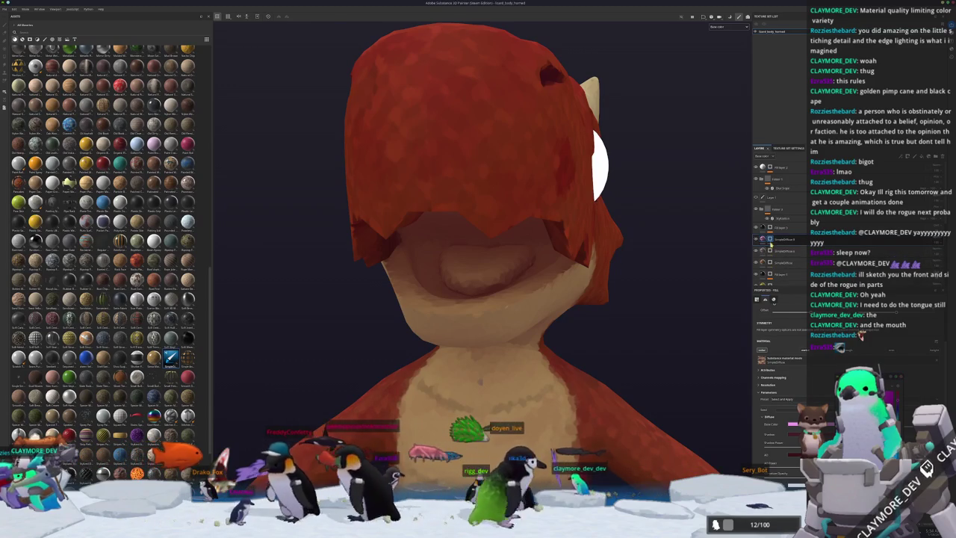
key("1")
key("4")
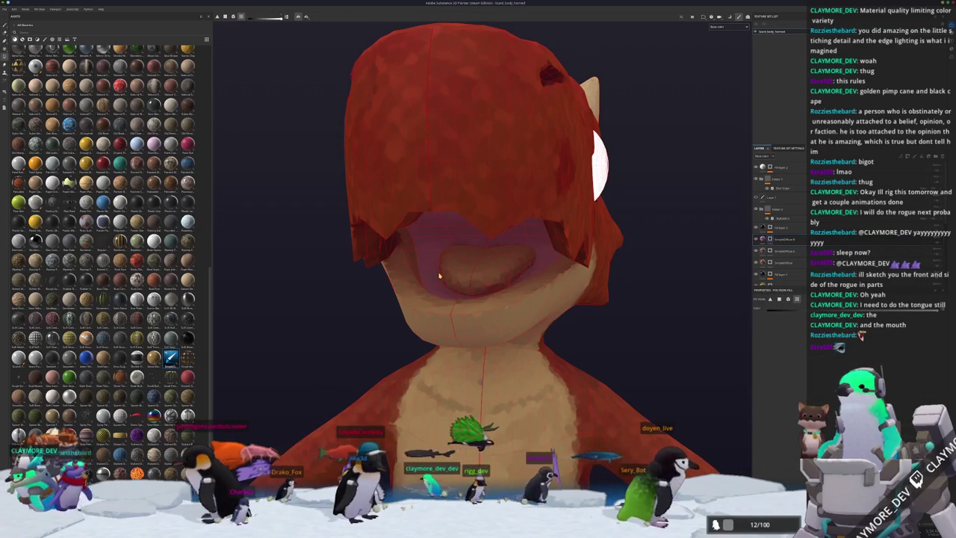
Fill the faces under the dragon's jaw with pink and look into the open mouth
mouse_move(422, 277)
left_mouse_down("alt")
mouse_move(390, 222)
mouse_move(510, 269)
mouse_move(375, 283)
left_mouse_up("alt")
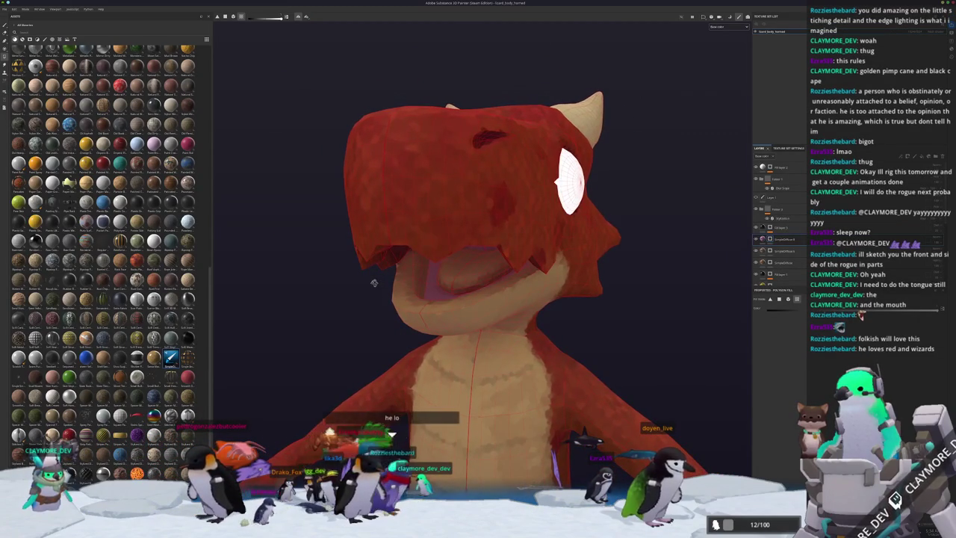
scroll(388, 290, "up", 5)
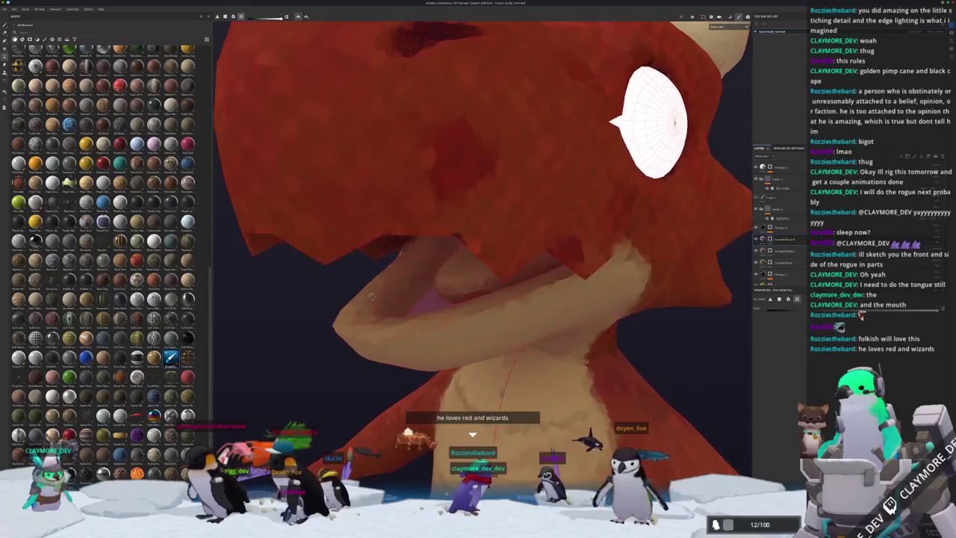
left_click_drag(372, 303, 388, 305, "alt")
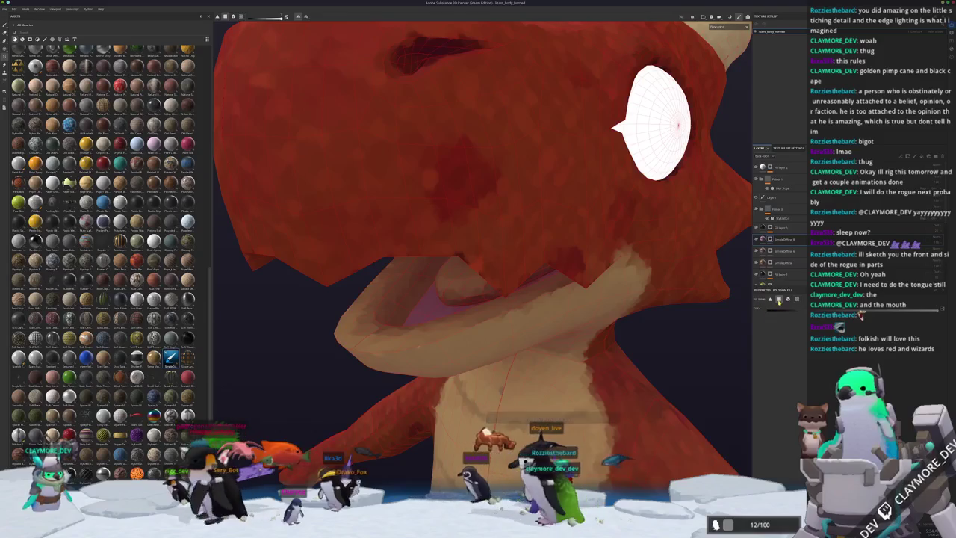
mouse_move(405, 307)
left_mouse_down()
mouse_move(397, 317)
mouse_move(422, 274)
left_mouse_up()
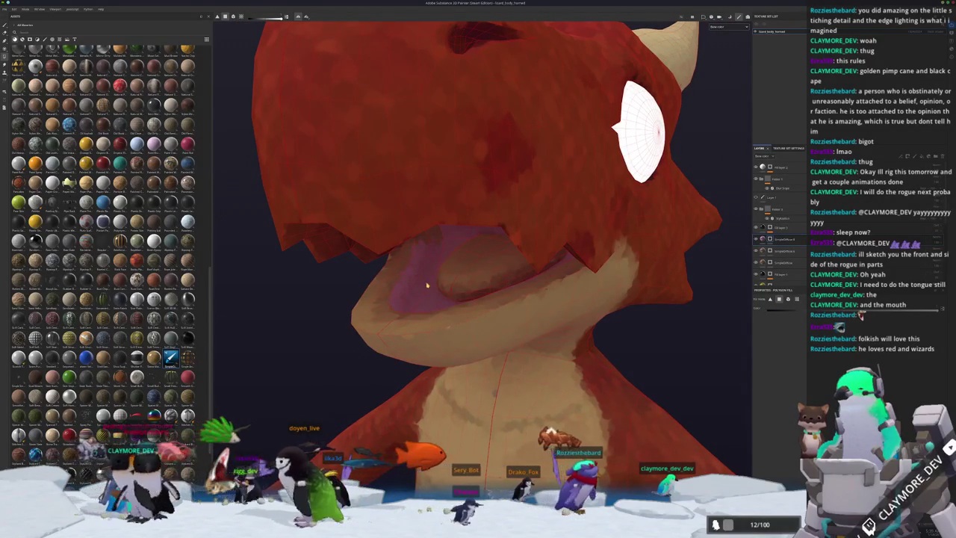
left_click_drag(422, 257, 432, 252, "alt")
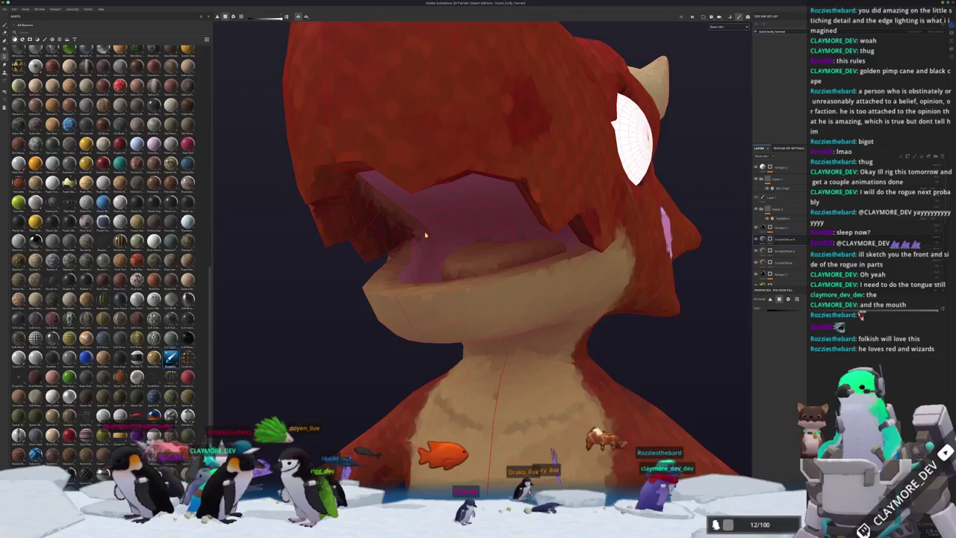
mouse_move(414, 230)
left_mouse_down("alt")
mouse_move(551, 258)
mouse_move(389, 217)
left_mouse_up("alt")
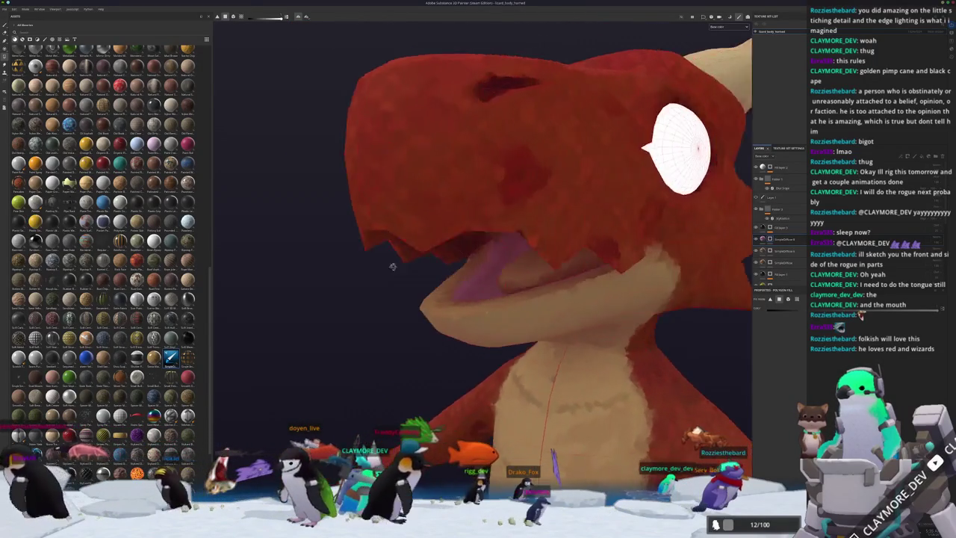
scroll(358, 304, "up", 2)
mouse_move(359, 303)
left_mouse_down("alt")
mouse_move(437, 314)
mouse_move(471, 279)
mouse_move(388, 291)
mouse_move(292, 291)
mouse_move(277, 277)
mouse_move(353, 306)
mouse_move(437, 300)
left_mouse_up("alt")
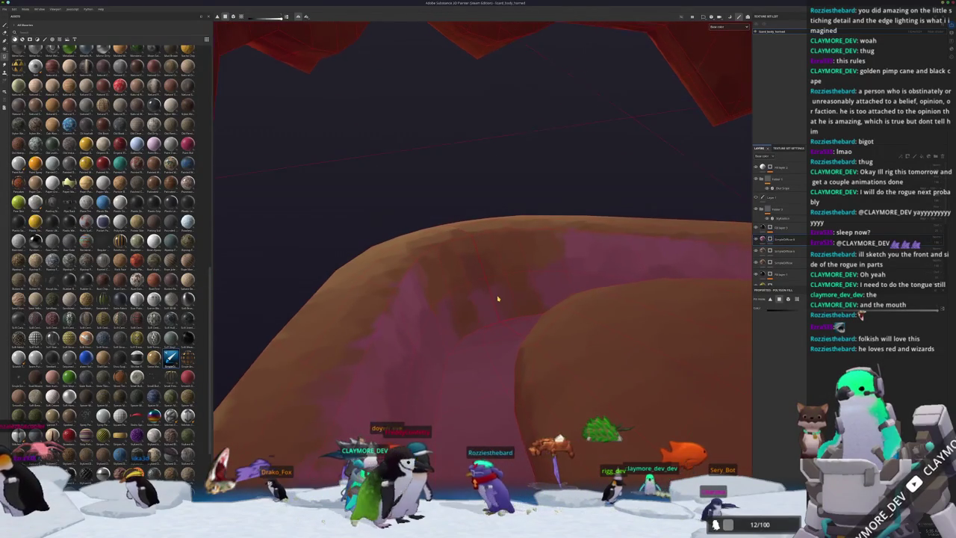
left_click_drag(497, 300, 455, 305, "alt")
Frame the dragon head and inspect the mouth and jaw closely from several angles
key("f")
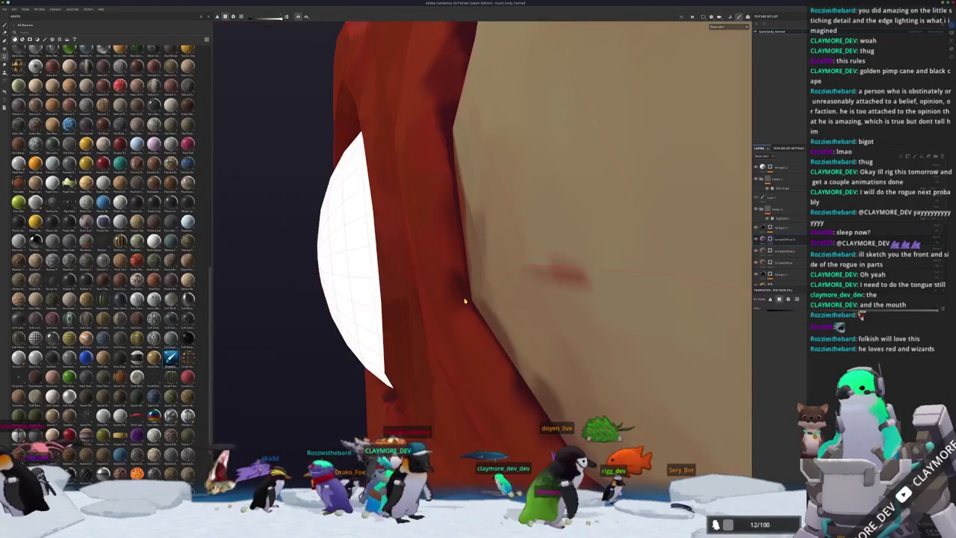
mouse_move(478, 299)
left_mouse_down("alt")
mouse_move(464, 299)
mouse_move(468, 316)
left_mouse_up("alt")
scroll(465, 299, "up", 5)
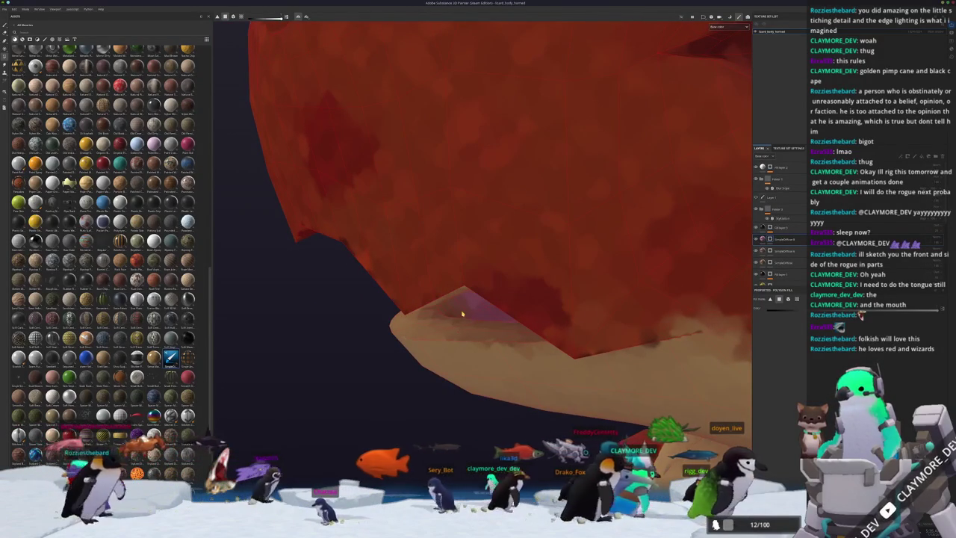
mouse_move(451, 315)
left_mouse_down("alt")
mouse_move(619, 316)
mouse_move(653, 344)
left_mouse_up("alt")
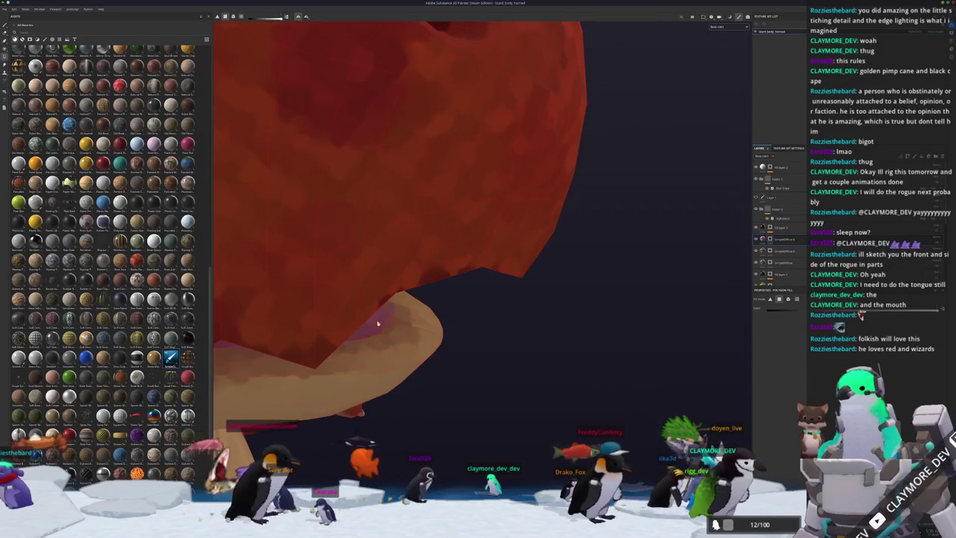
mouse_move(399, 325)
left_mouse_down("alt")
mouse_move(399, 297)
mouse_move(342, 270)
mouse_move(506, 269)
mouse_move(430, 269)
left_mouse_up("alt")
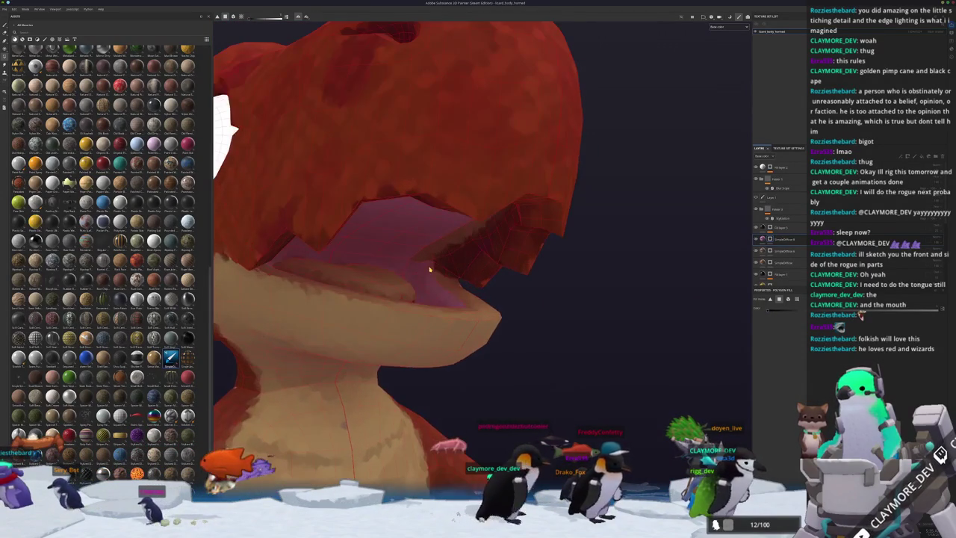
right_click_drag(440, 282, 712, 314, "alt")
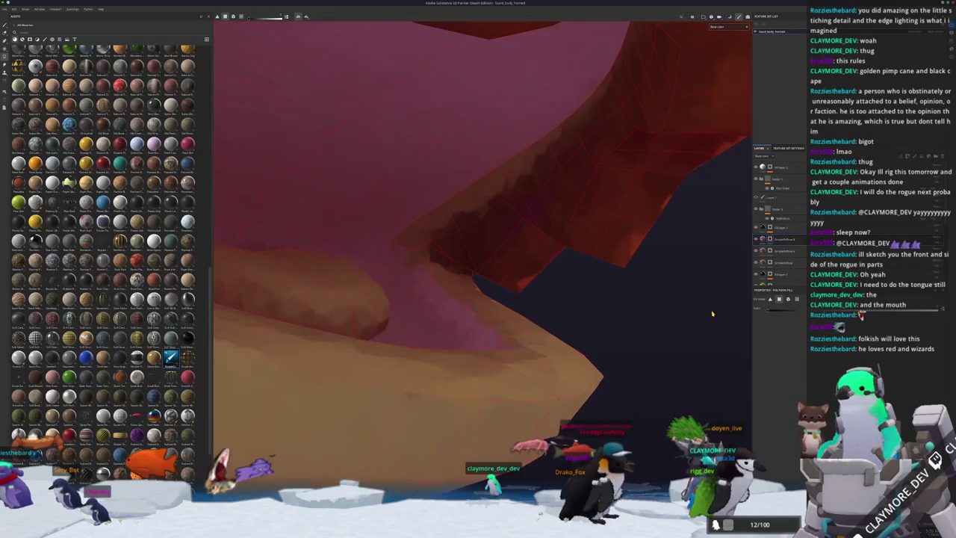
mouse_move(591, 302)
left_mouse_down("alt")
mouse_move(429, 283)
mouse_move(401, 265)
mouse_move(443, 306)
mouse_move(512, 289)
left_mouse_up("alt")
key("1")
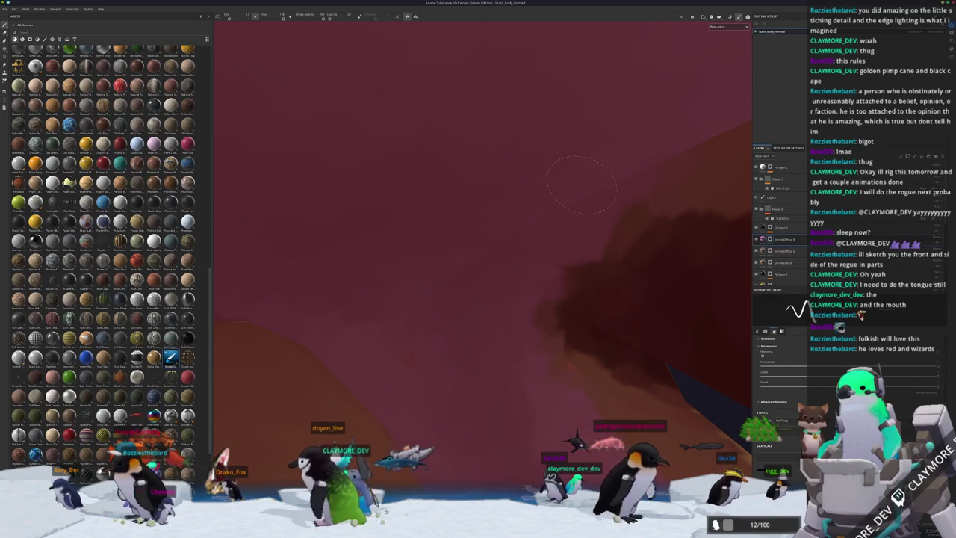
Zoom out and back into the mouth to review the still-brown tongue
mouse_move(583, 185)
left_mouse_down("alt")
mouse_move(476, 267)
mouse_move(434, 271)
left_mouse_up("alt")
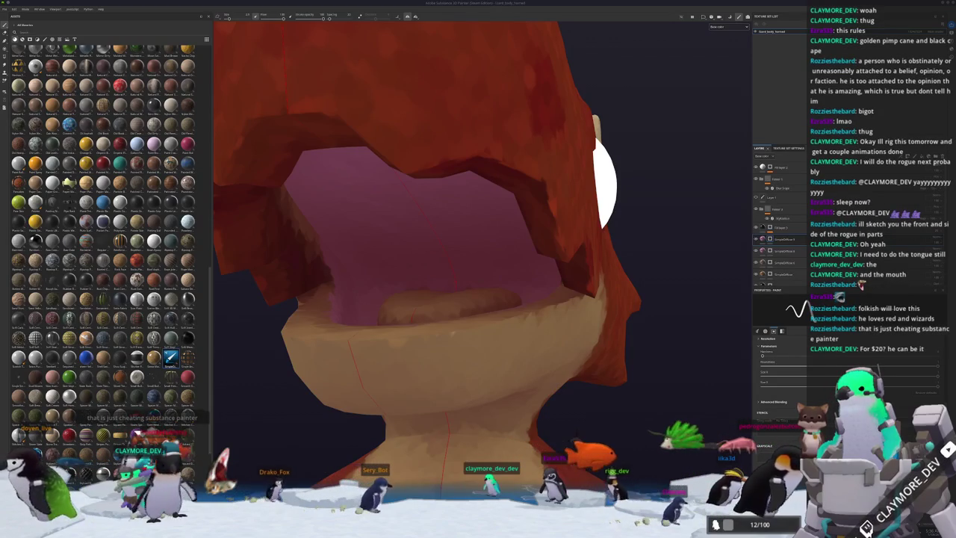
scroll(712, 236, "down", 3)
scroll(672, 261, "down", 2)
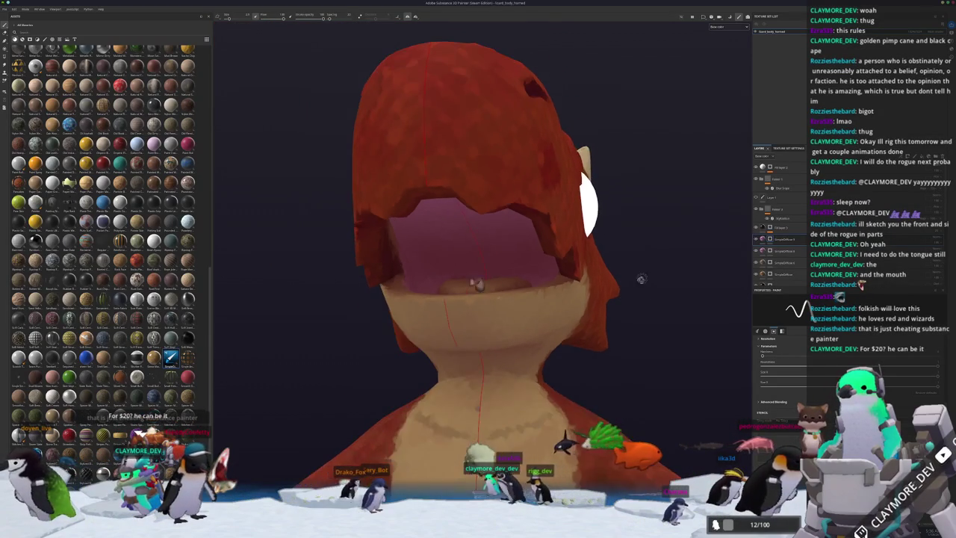
scroll(642, 284, "down", 3)
scroll(622, 300, "down", 2)
scroll(475, 244, "up", 2)
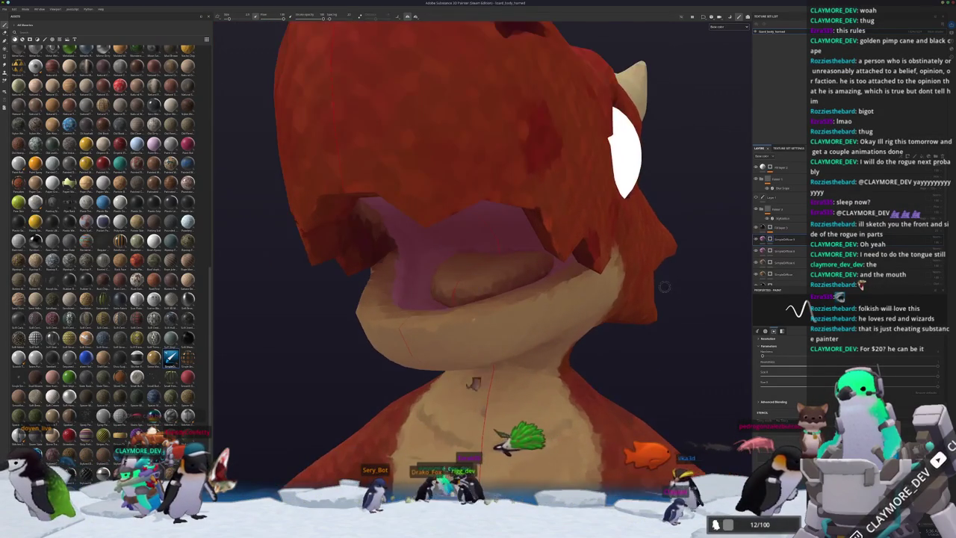
scroll(475, 336, "up", 2)
Add a new layer to the stack and try the Polygon Fill tool
right_click(777, 239)
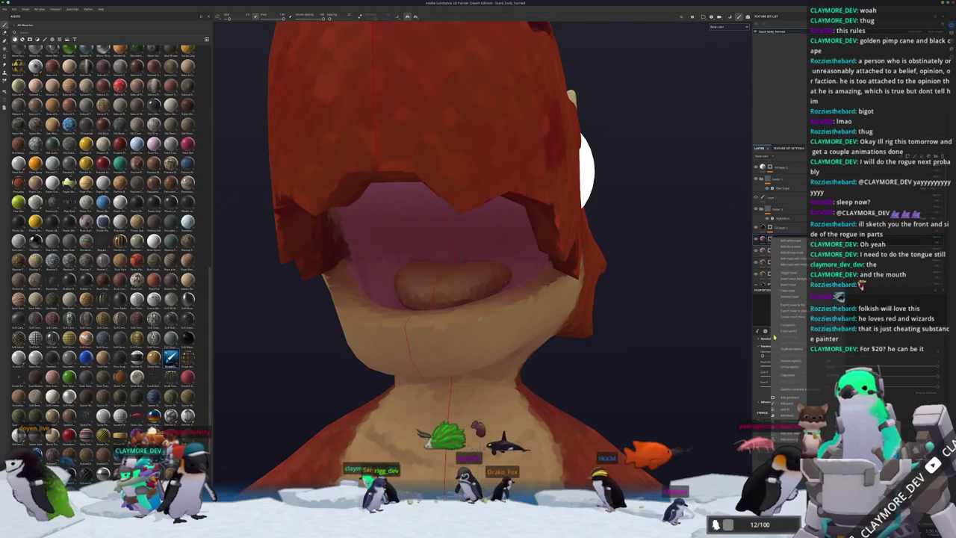
left_click(790, 286)
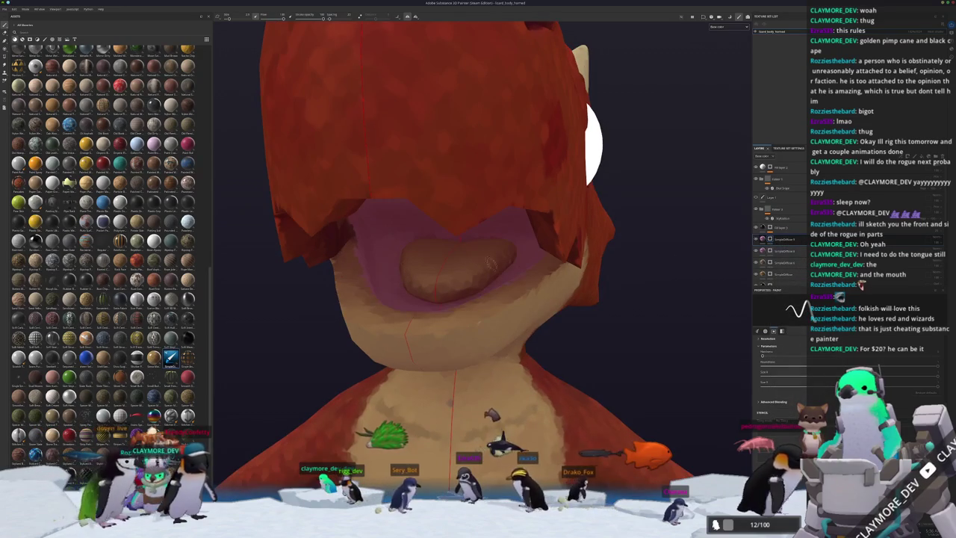
key("4")
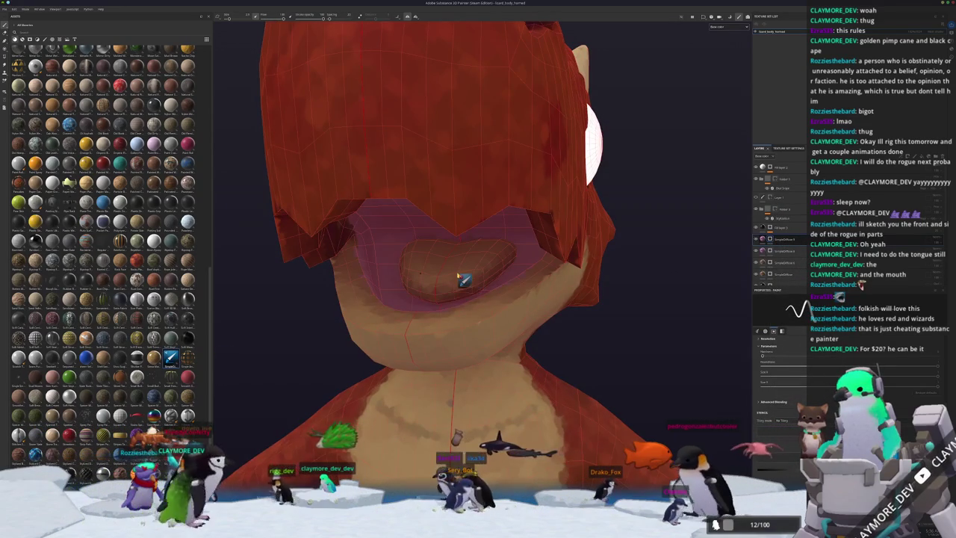
key("1")
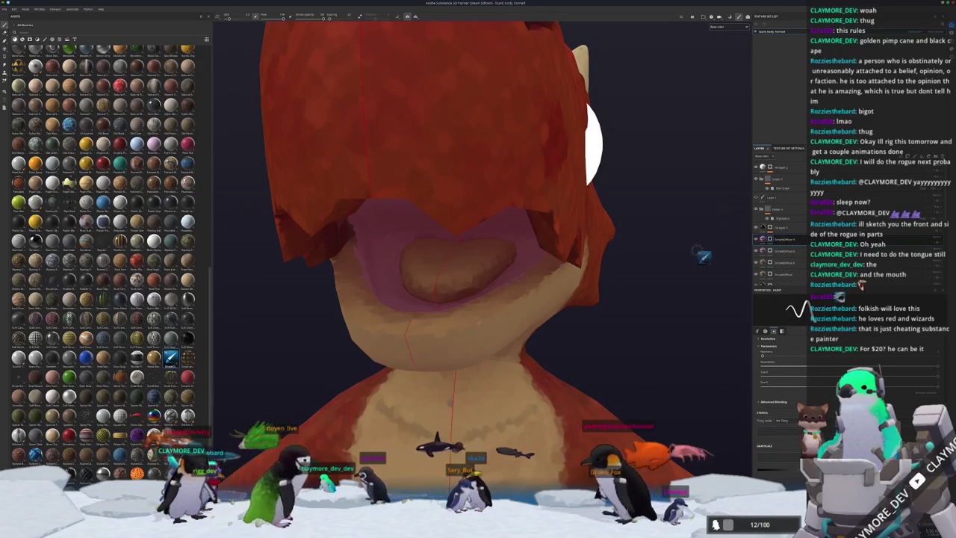
Add a SimpleDiffuse fill layer, polygon-fill the tongue faces, and set its Base Color to pink
right_click(772, 239)
left_click(792, 307)
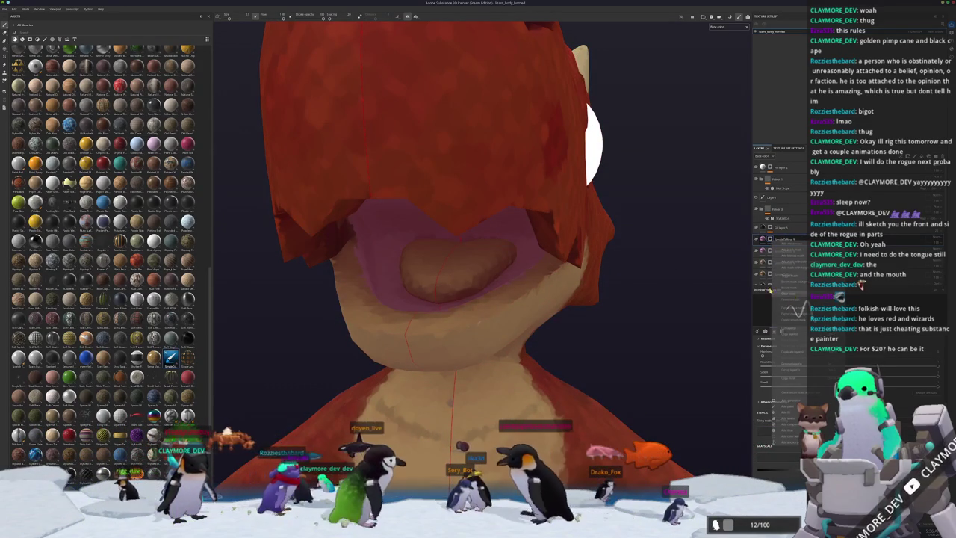
key("4")
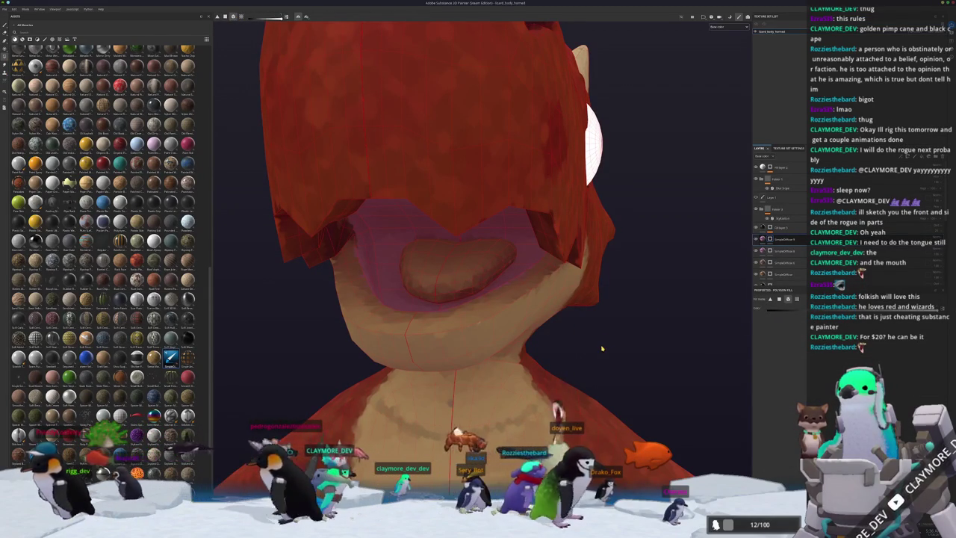
left_click(468, 279)
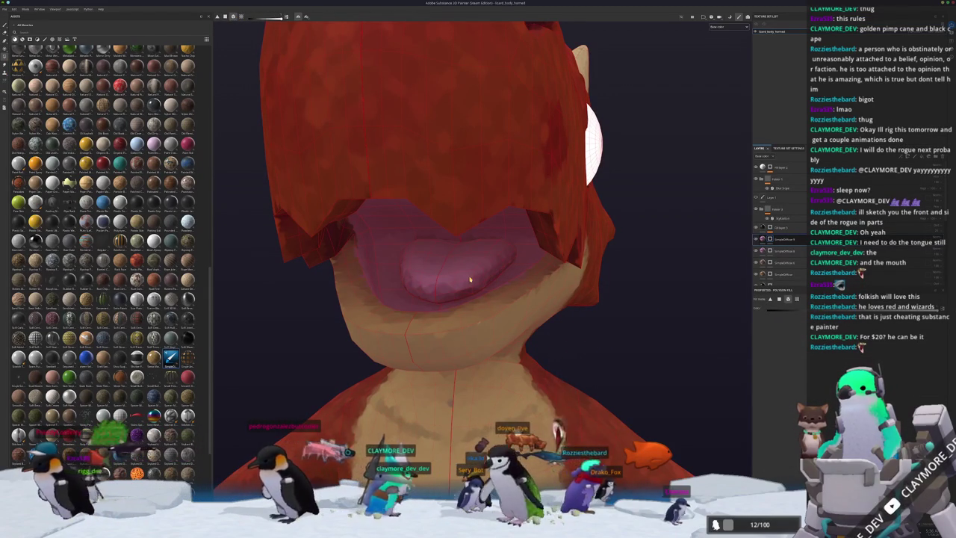
left_click(760, 241)
left_click(769, 417)
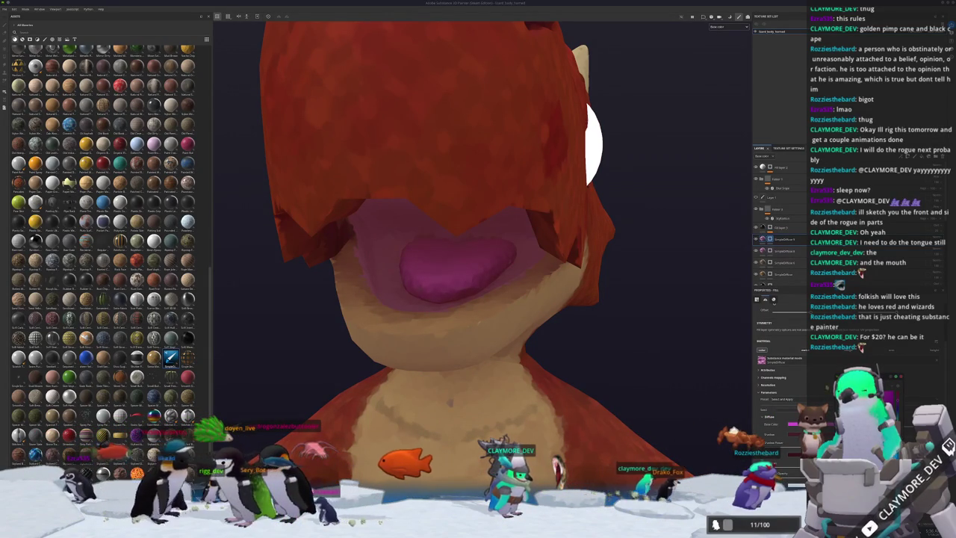
scroll(495, 239, "down", 3)
left_click_drag(495, 239, 617, 256, "alt")
scroll(495, 239, "up", 5)
scroll(597, 242, "up", 3)
Select another layer and add a further layer to the stack, returning to the brush
left_click(781, 227)
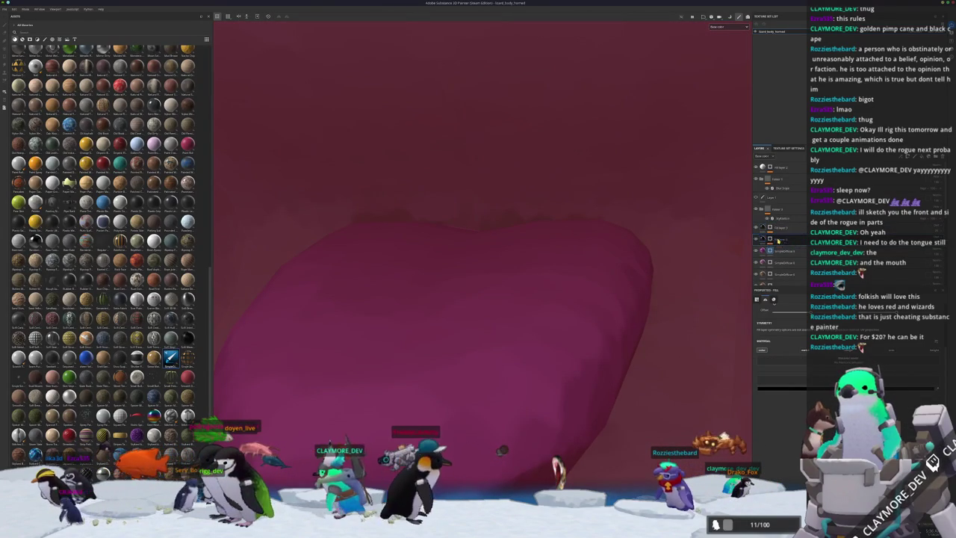
right_click(779, 240)
left_click(793, 292)
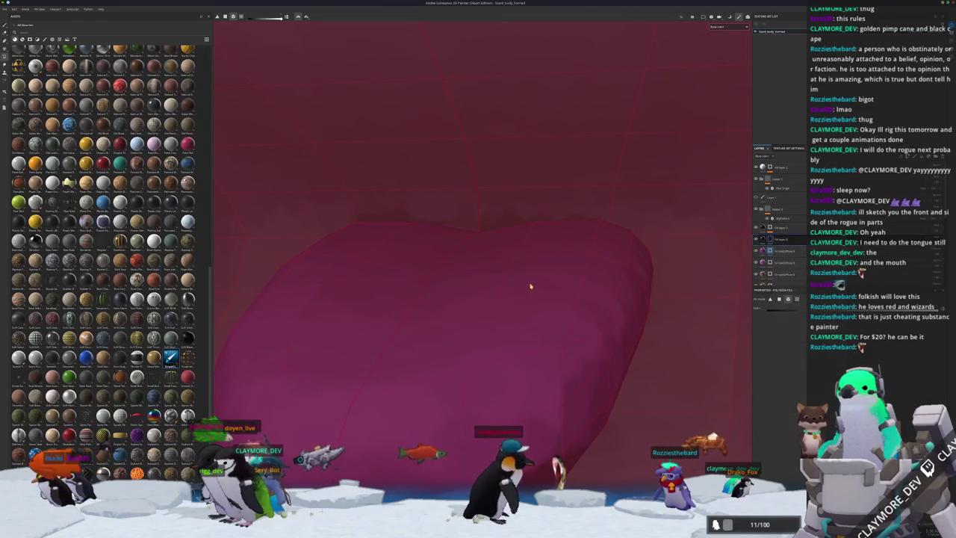
left_click_drag(530, 284, 649, 280, "alt")
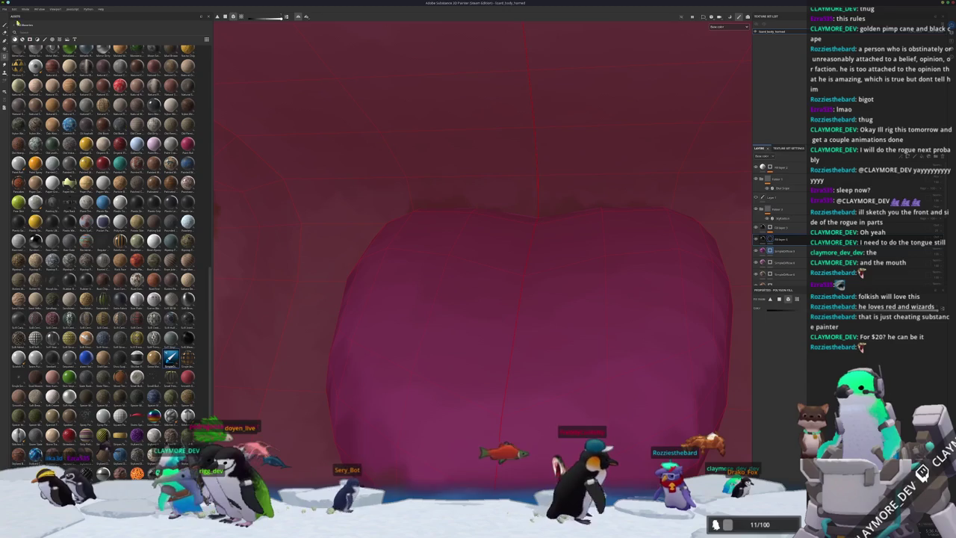
left_click(5, 26)
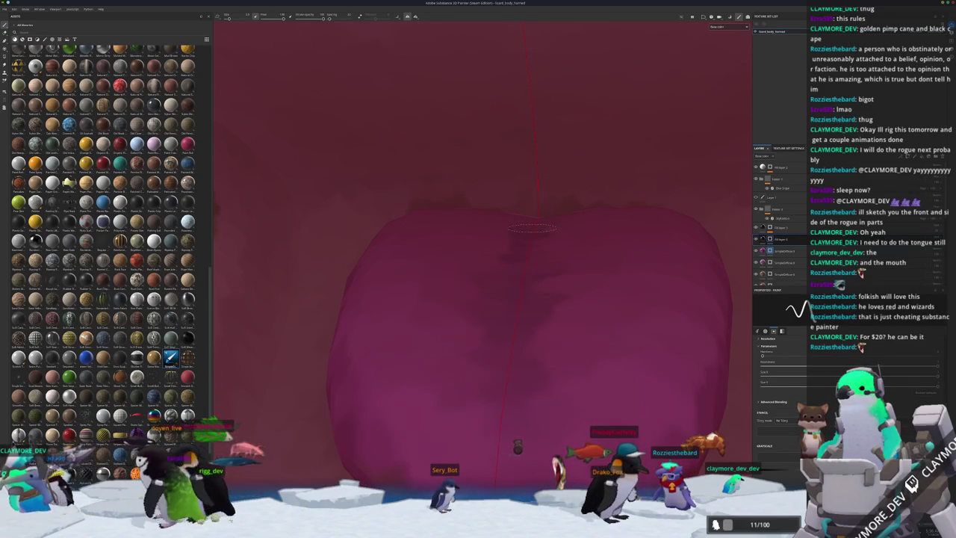
Orbit and zoom around the head to check the pink tongue
left_click_drag(530, 234, 500, 358, "alt")
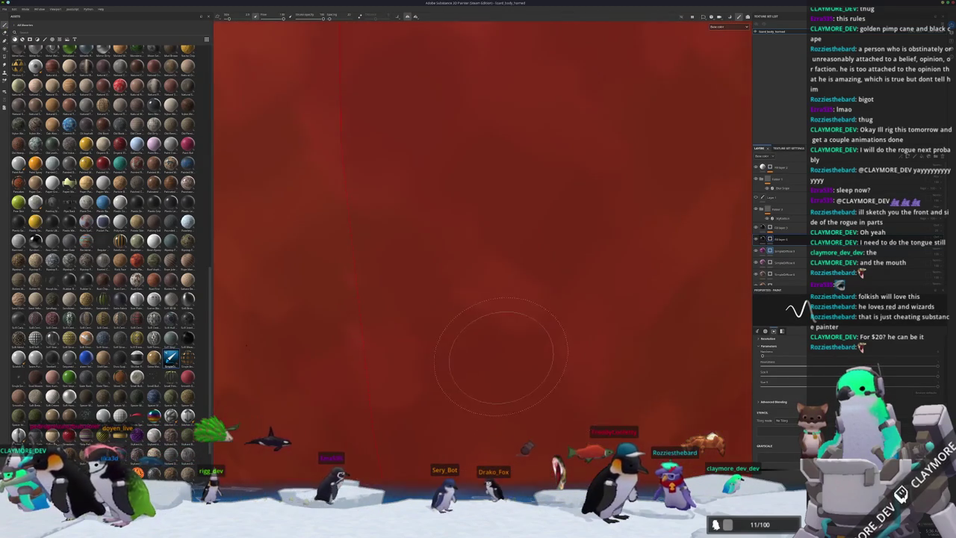
scroll(502, 359, "down", 4)
scroll(486, 340, "down", 2)
scroll(470, 322, "down", 2)
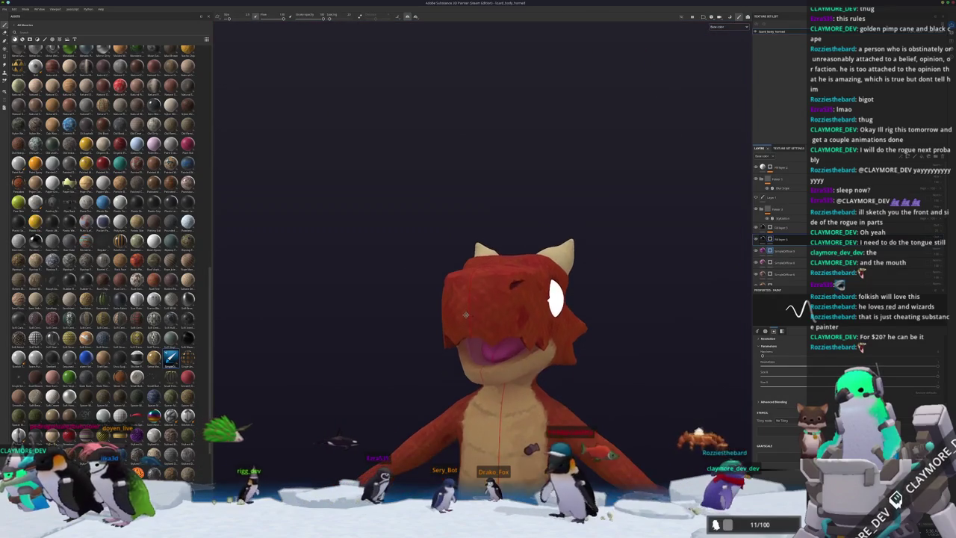
mouse_move(465, 315)
left_mouse_down("alt")
mouse_move(384, 366)
mouse_move(408, 377)
left_mouse_up("alt")
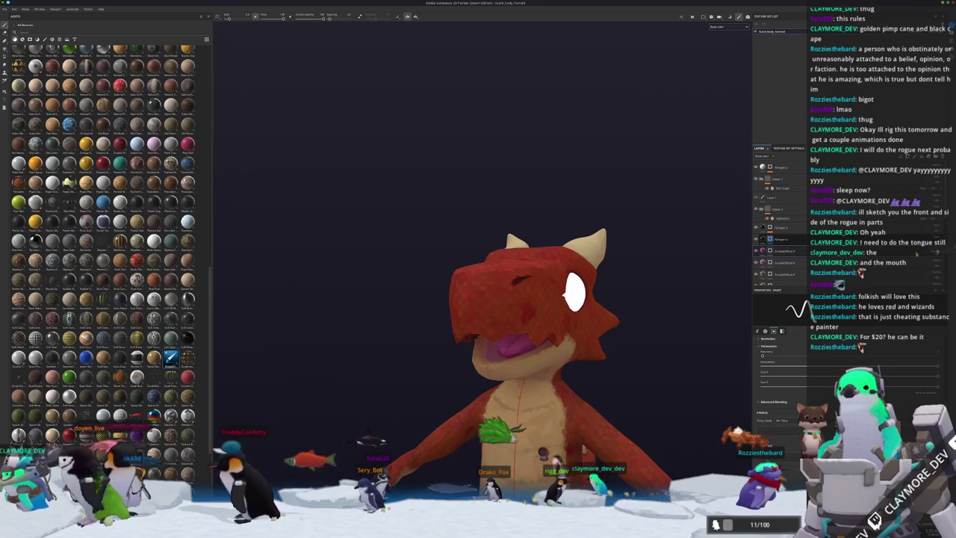
scroll(659, 285, "down", 3)
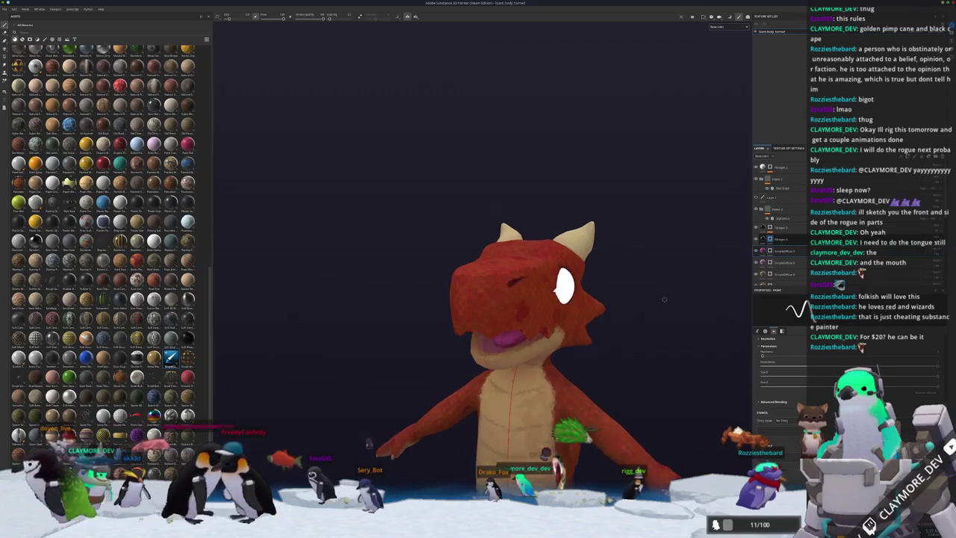
scroll(660, 285, "down", 2)
right_click_drag(660, 285, 658, 302, "shift")
Export the body textures with the pink tongue and recentre the view on the model
key("ctrl+shift+e")
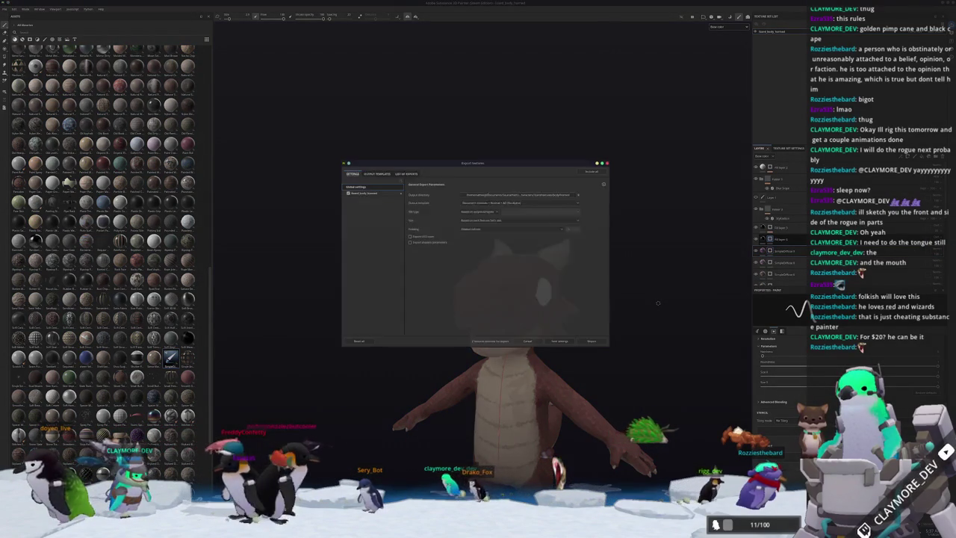
left_click(593, 343)
key("f")
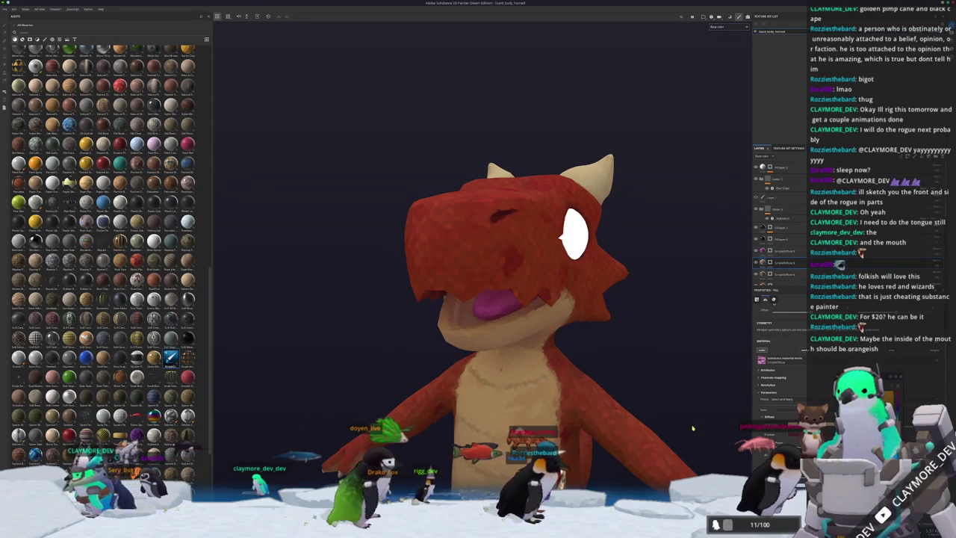
Rotate the environment lighting around the kobold, then switch over to Blender
scroll(695, 418, "down", 2)
scroll(698, 409, "down", 1)
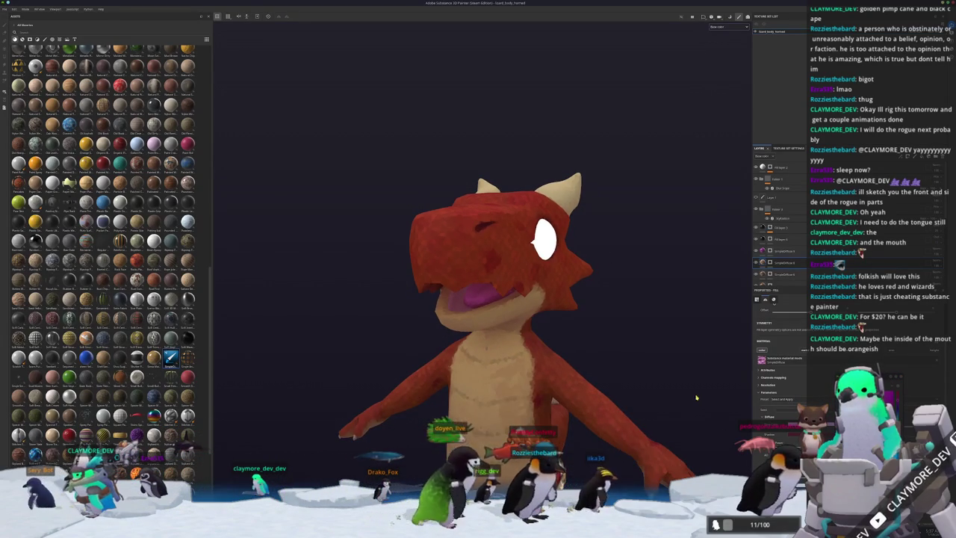
scroll(702, 398, "down", 2)
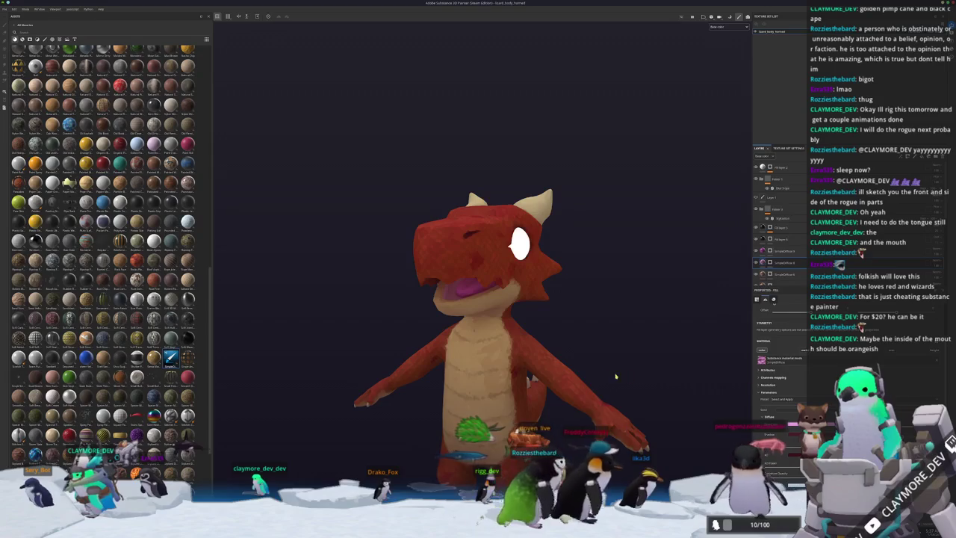
right_click_drag(627, 370, 635, 370, "shift")
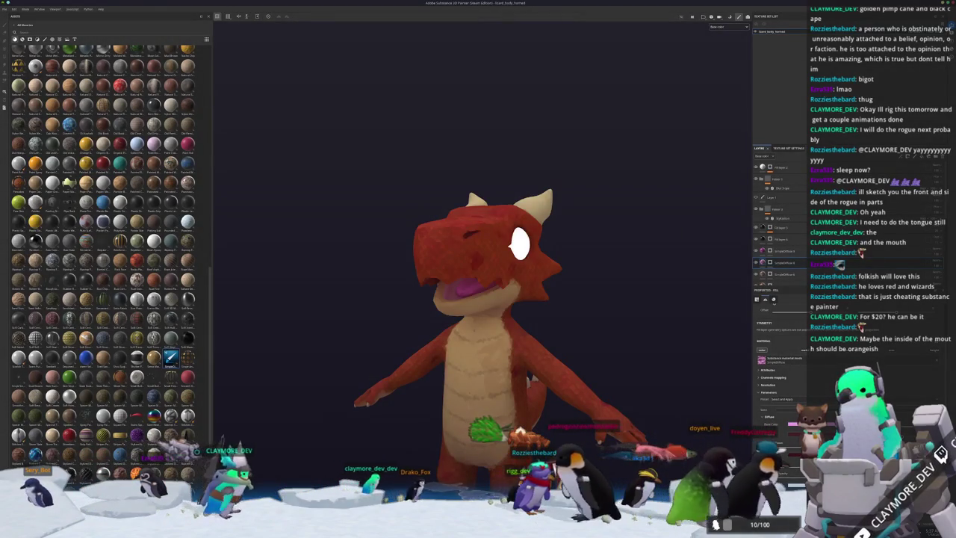
key("alt+Tab")
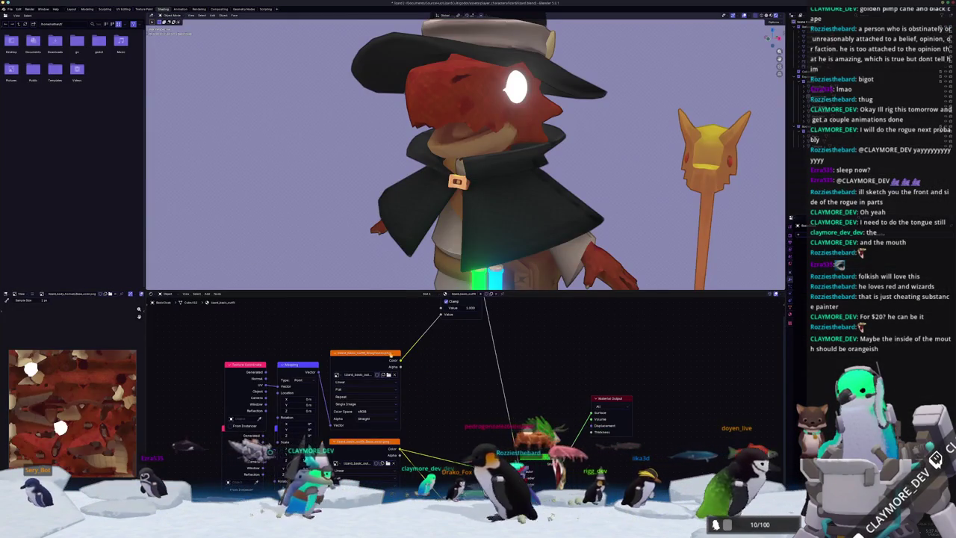
Select the kobold's body to show its material nodes and view the full character from the front
left_click(456, 112)
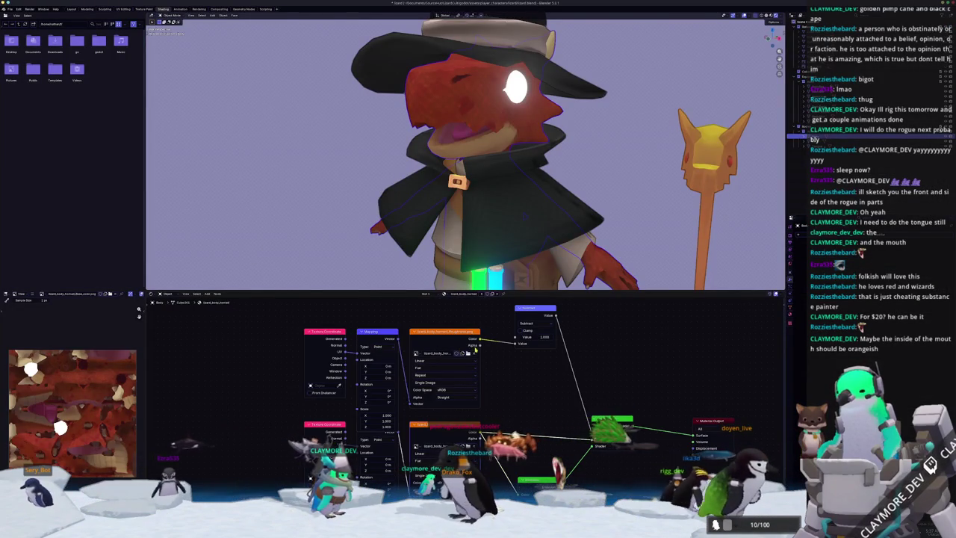
key("KP_1")
scroll(622, 210, "up", 3)
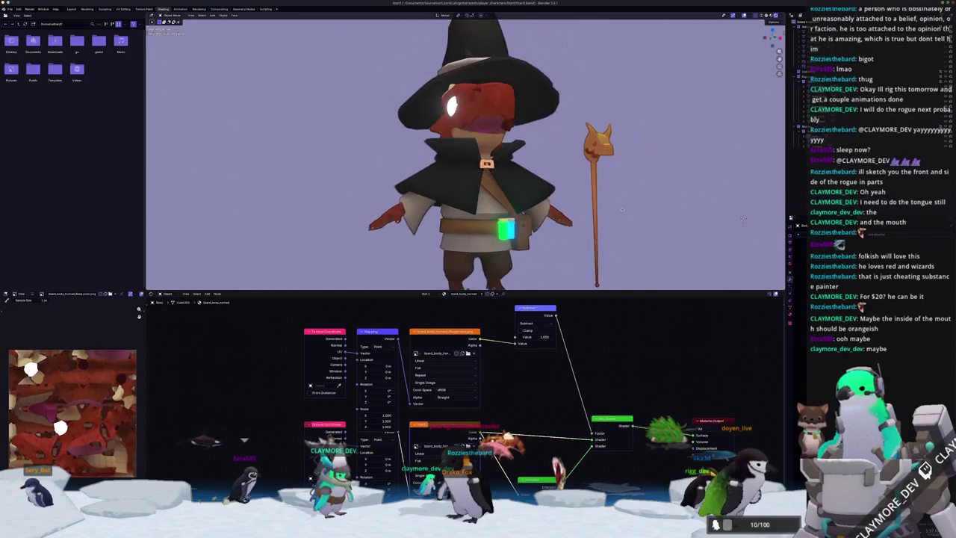
Orbit to the back and down into the mouth to check the pink tongue, then return to Painter
mouse_move(622, 210)
middle_mouse_down()
mouse_move(537, 222)
mouse_move(557, 170)
middle_mouse_up()
scroll(557, 170, "up", 4)
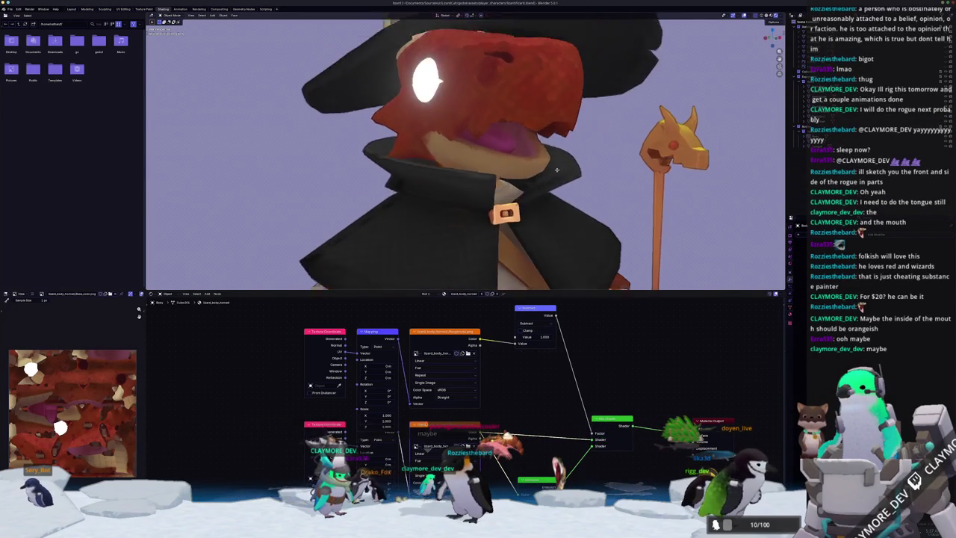
scroll(557, 169, "up", 3)
mouse_move(557, 170)
middle_mouse_down()
mouse_move(548, 160)
mouse_move(733, 280)
middle_mouse_up()
scroll(548, 160, "down", 5)
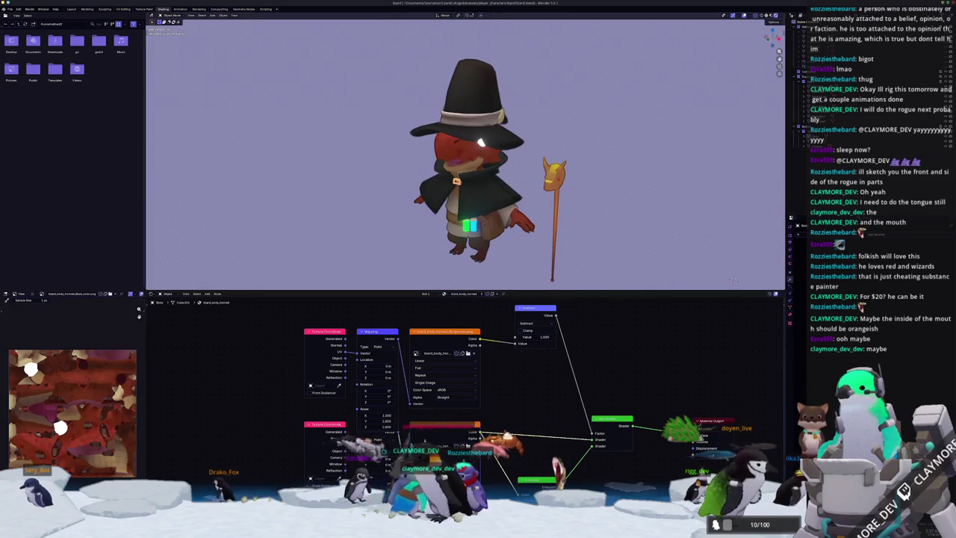
key("alt+Tab")
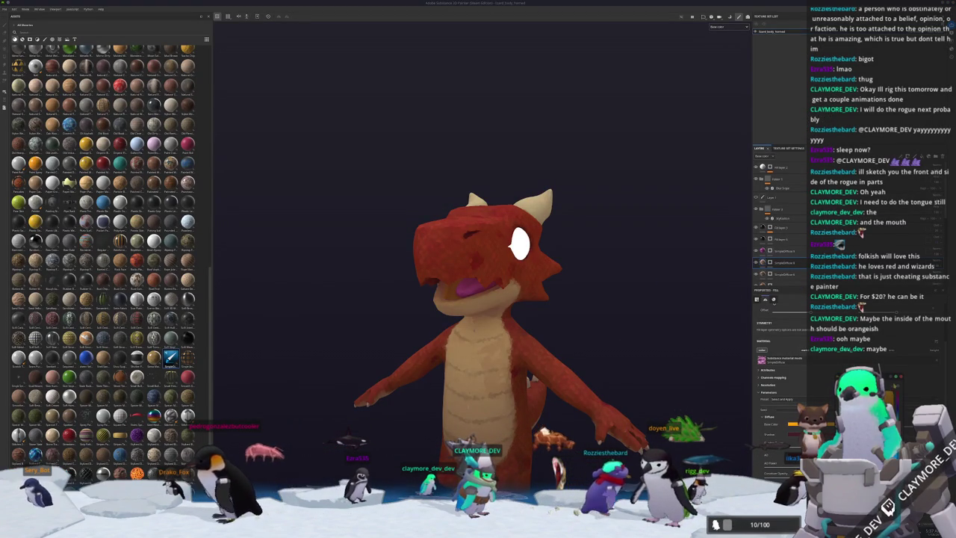
Orbit the kobold's head from profile to front to inspect the teal mouth interior around the tongue
left_click_drag(479, 298, 523, 299, "alt")
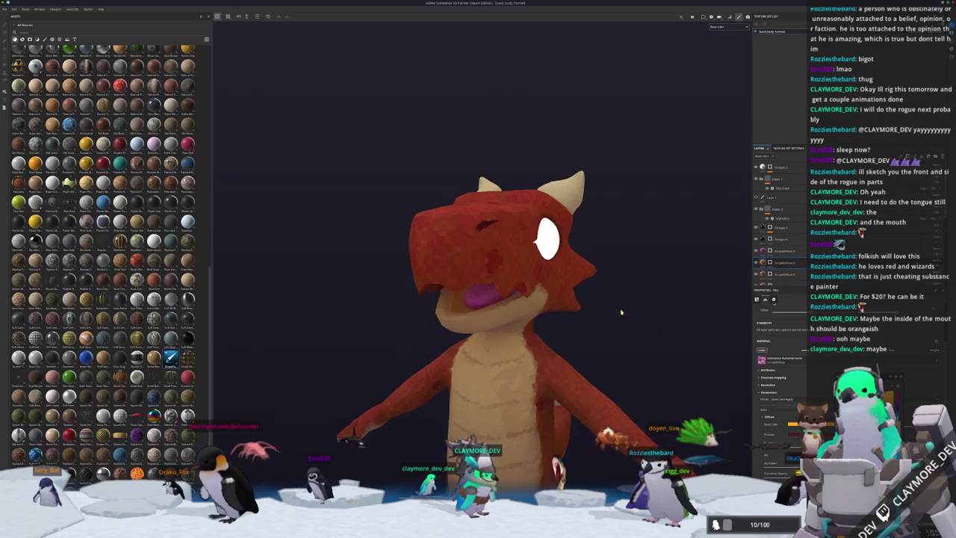
scroll(479, 269, "up", 5)
left_click_drag(555, 340, 522, 340, "alt")
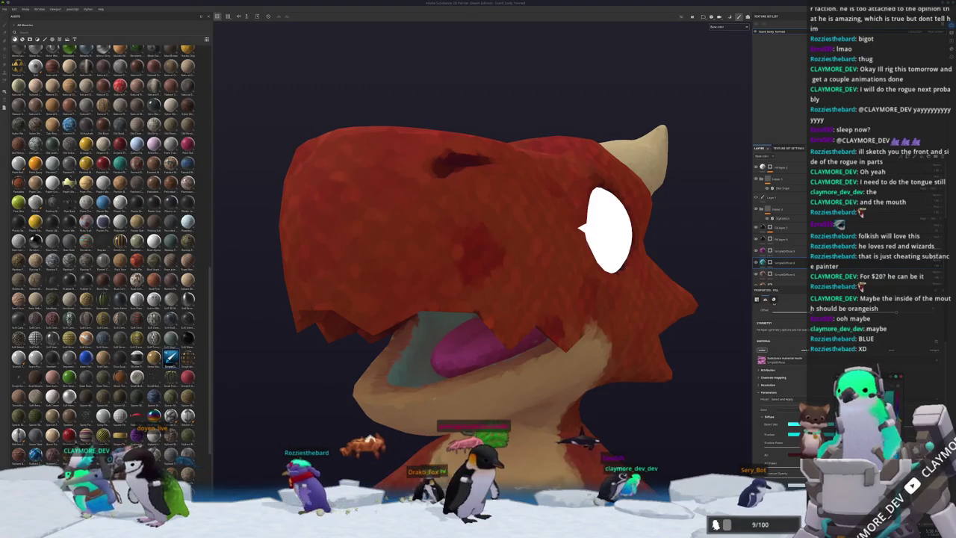
scroll(626, 378, "down", 3)
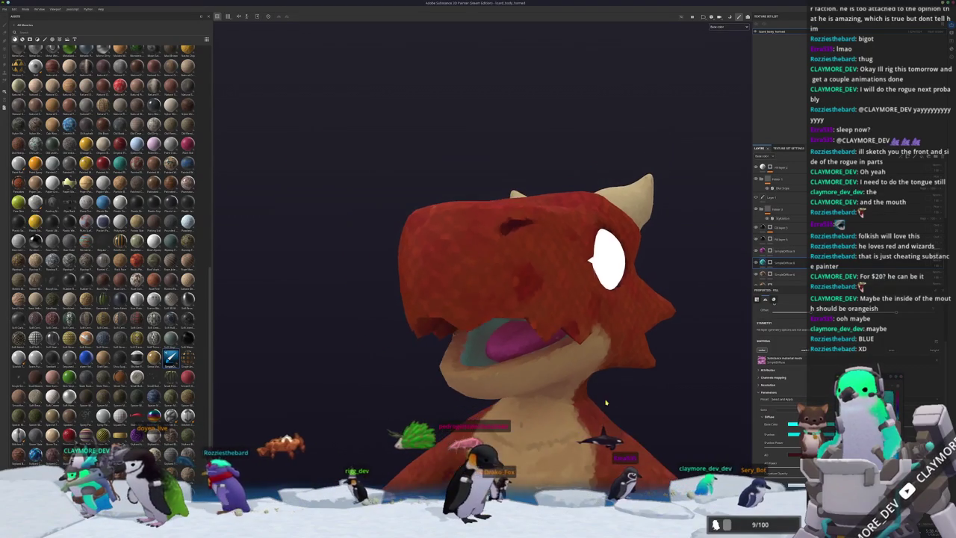
mouse_move(523, 377)
left_mouse_down("alt")
mouse_move(627, 378)
mouse_move(617, 401)
left_mouse_up("alt")
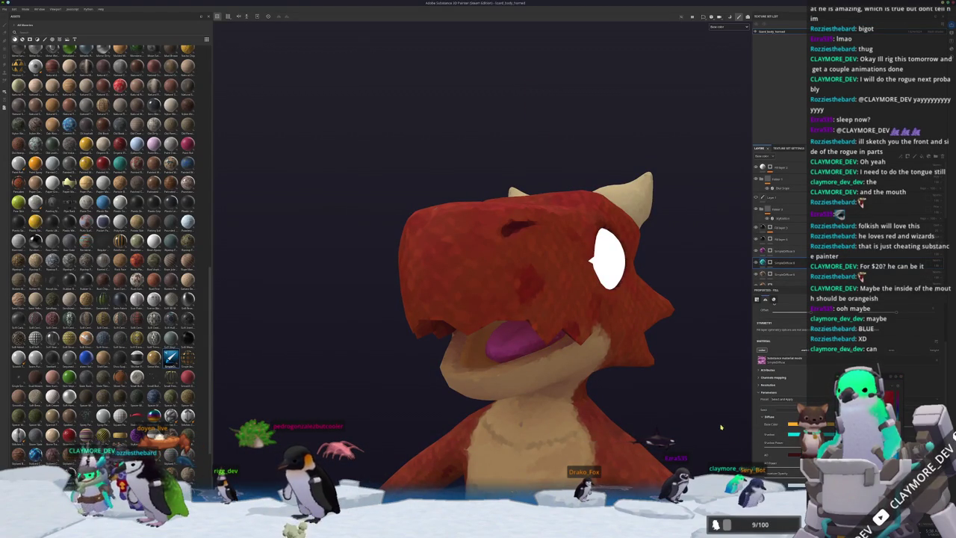
left_click_drag(722, 427, 649, 422, "alt")
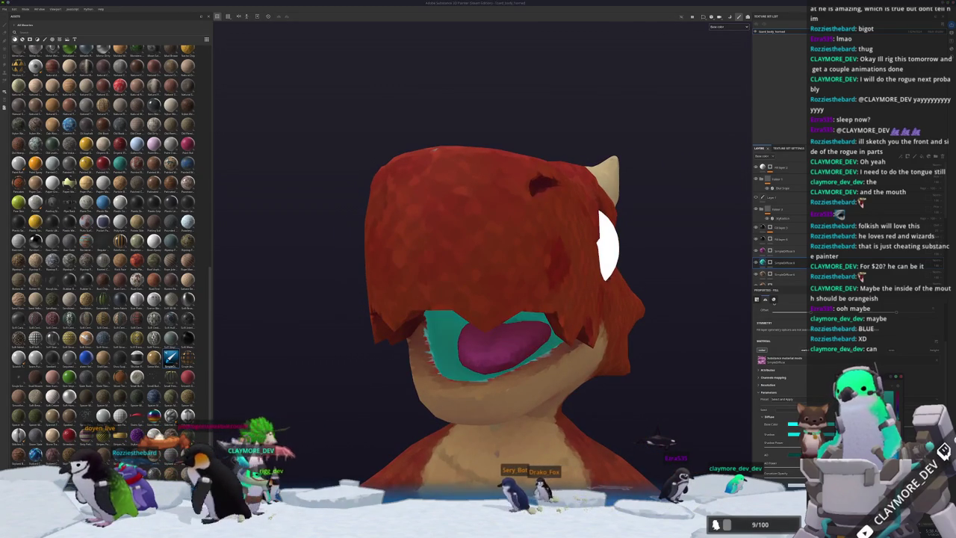
Orbit and zoom around the dragon's snout and jaw to check the teal mouth interior
left_click_drag(675, 376, 744, 283, "alt")
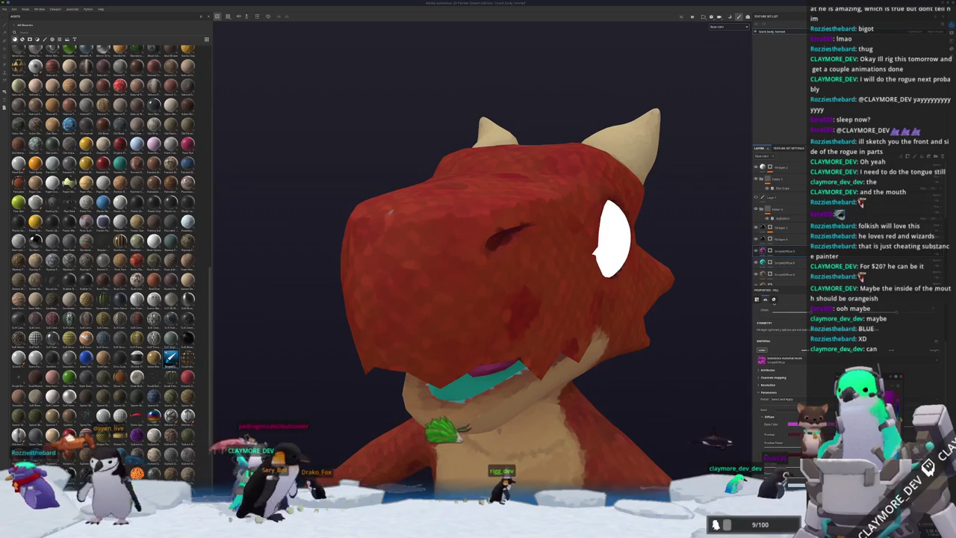
left_click_drag(523, 224, 523, 298, "alt")
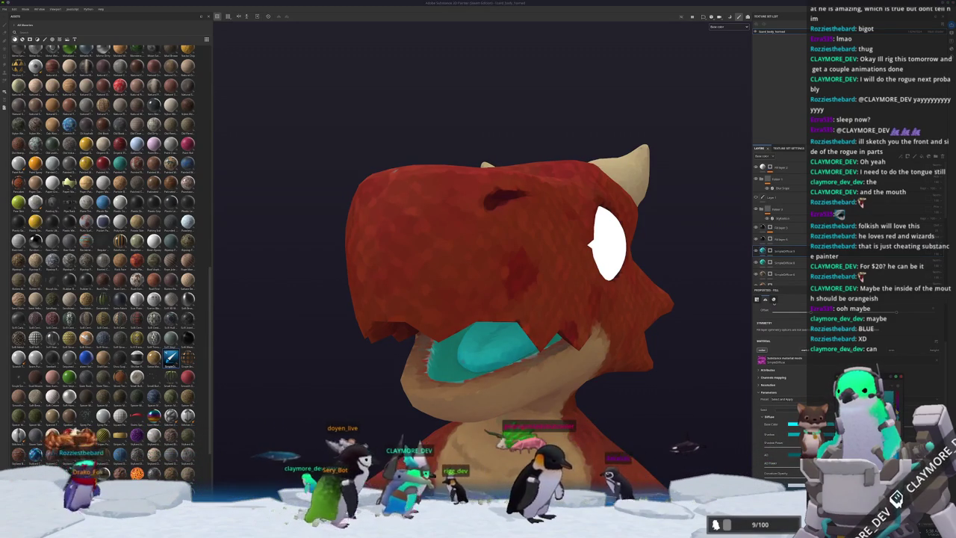
scroll(566, 356, "down", 3)
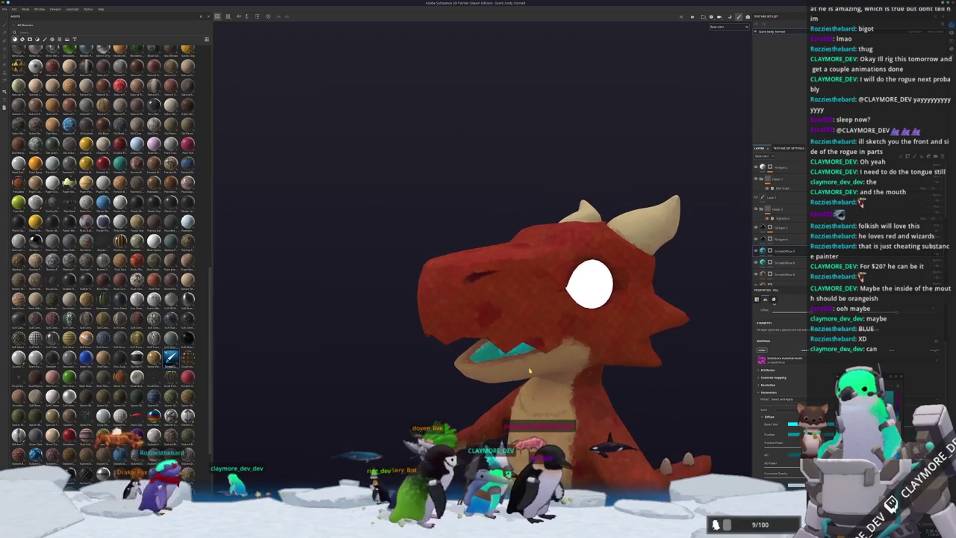
mouse_move(545, 351)
left_mouse_down("alt")
mouse_move(605, 380)
mouse_move(559, 376)
left_mouse_up("alt")
scroll(566, 355, "down", 3)
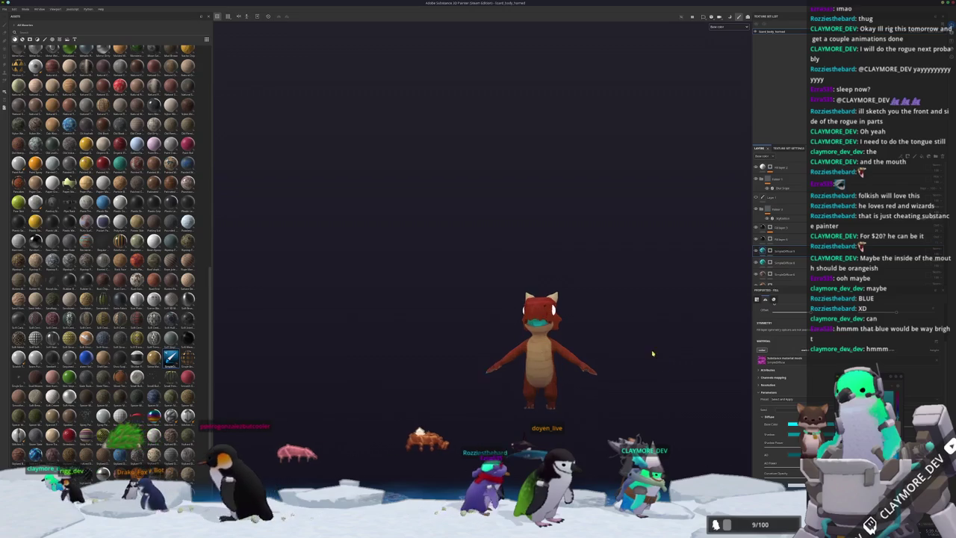
scroll(652, 353, "up", 3)
scroll(662, 322, "up", 3)
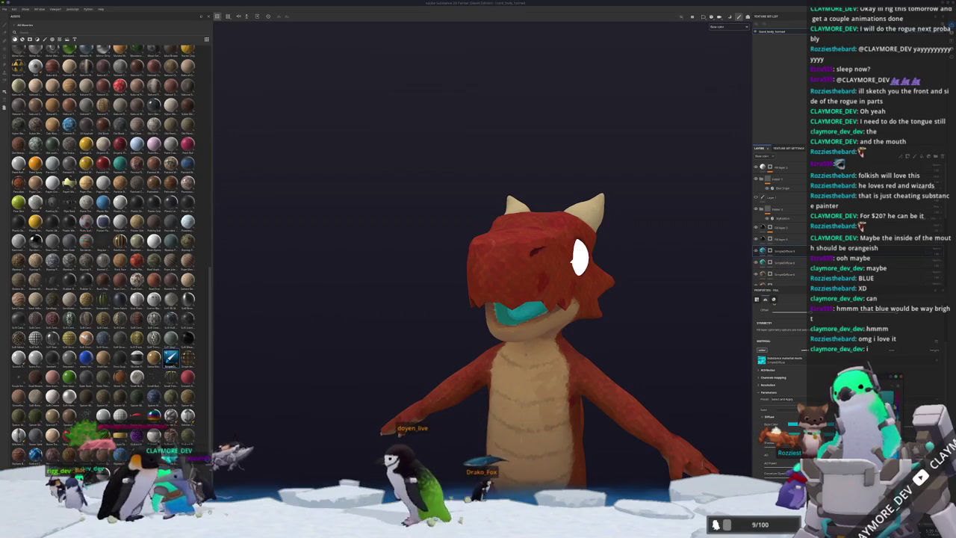
left_click_drag(613, 359, 650, 361, "alt")
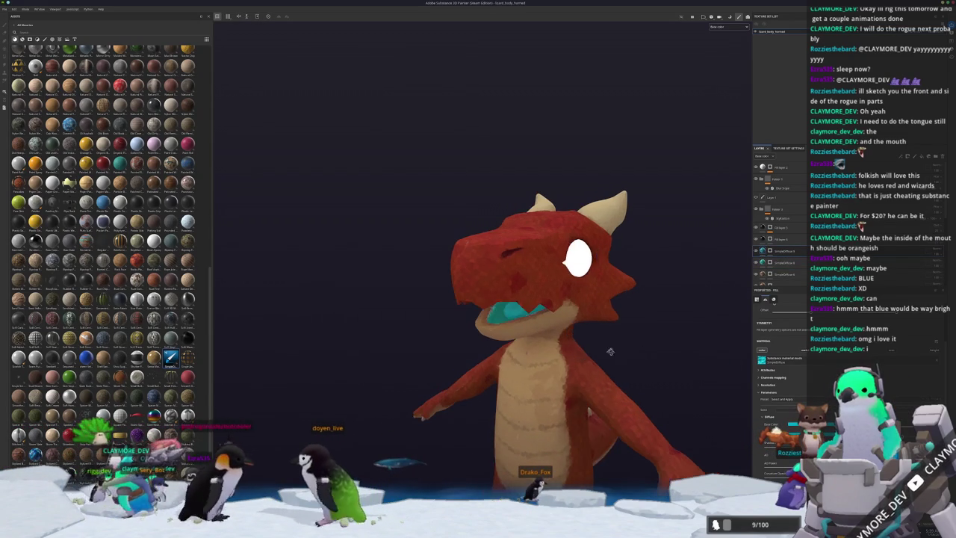
Export the teal-mouth textures, close the export window, and switch to Blender
key("ctrl+shift+e")
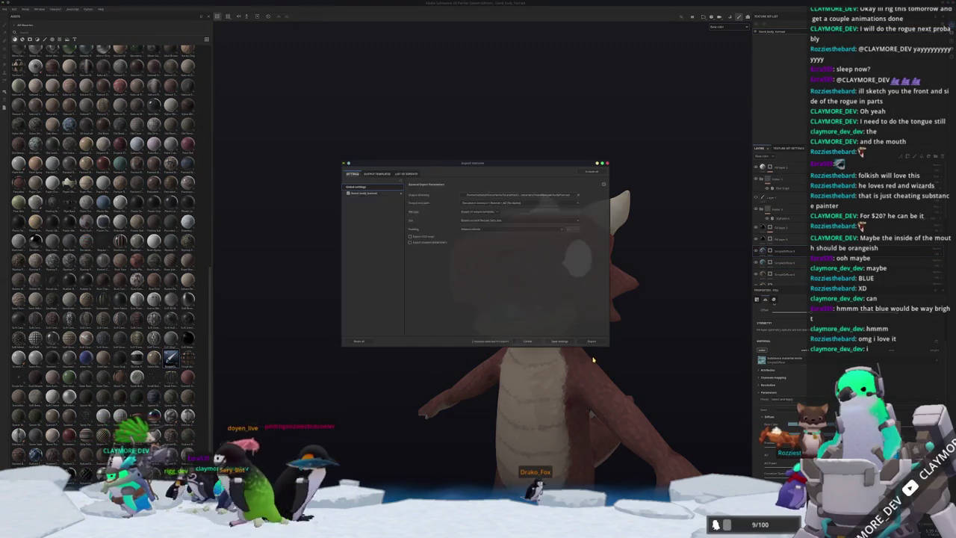
left_click(598, 342)
left_click(597, 342)
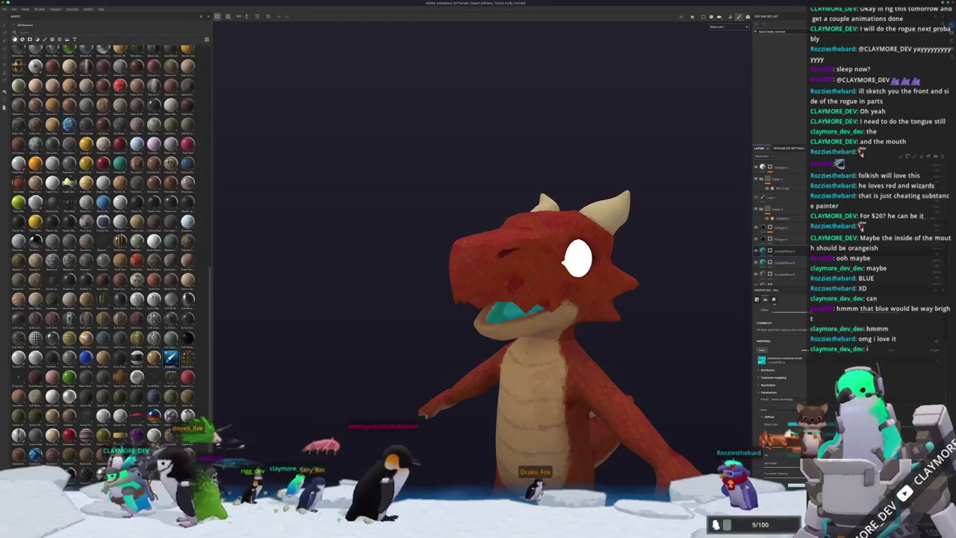
key("alt+Tab")
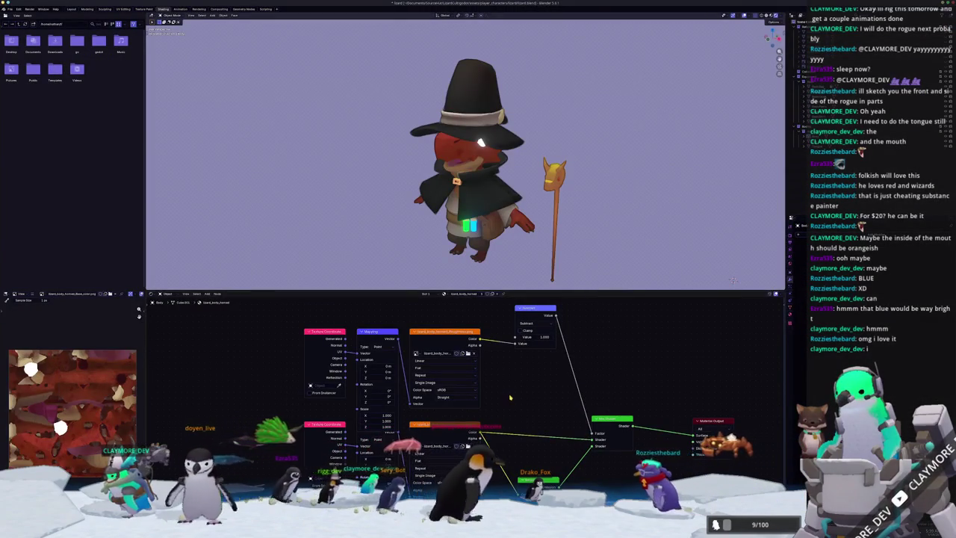
Orbit around the lizard wizard to confirm the teal mouth texture, then bring up the Dolphin file manager
scroll(514, 227, "up", 2)
middle_click_drag(515, 227, 523, 229)
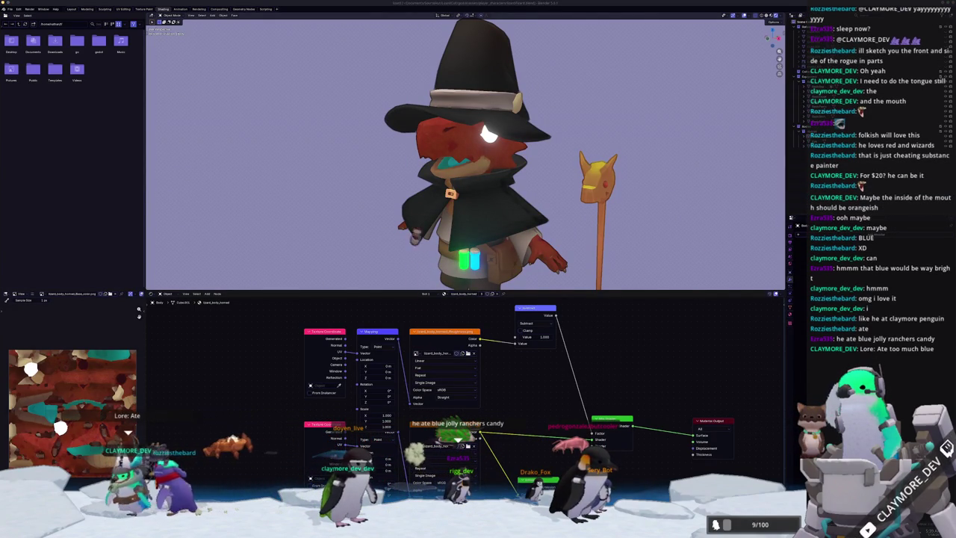
mouse_move(713, 219)
middle_mouse_down()
mouse_move(255, 182)
mouse_move(667, 190)
mouse_move(595, 192)
mouse_move(666, 245)
middle_mouse_up()
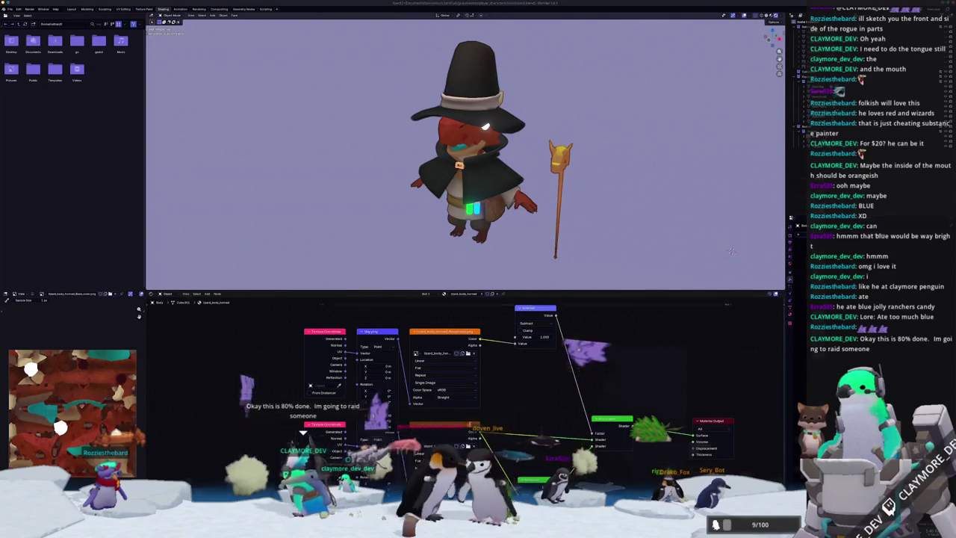
key("alt+Tab")
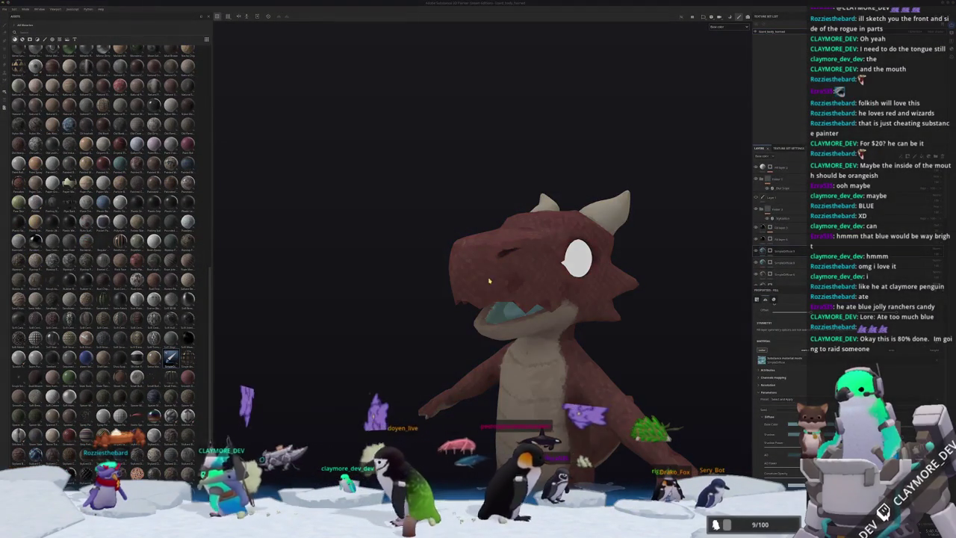
key("alt+Tab")
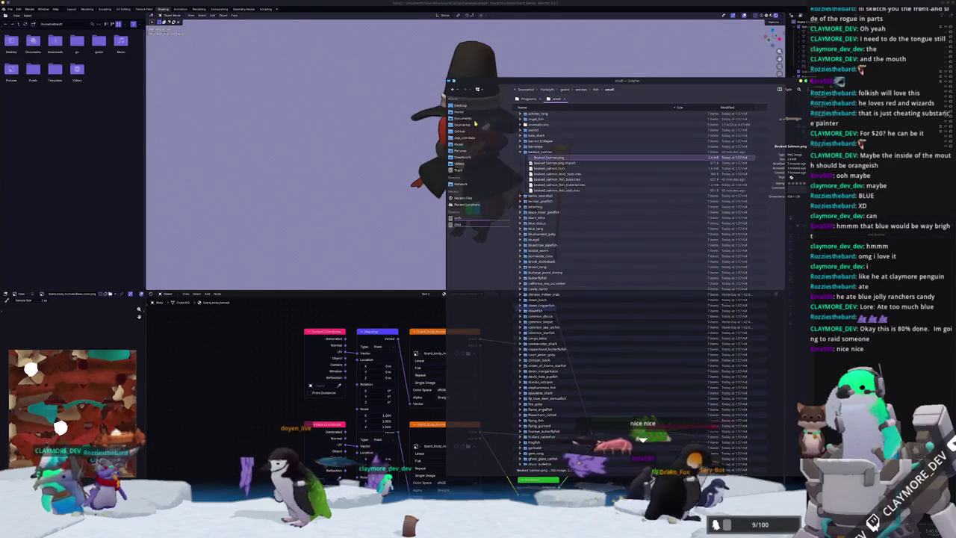
Navigate from the godot project folder into assets/player_characters/lizard
key("alt+Left")
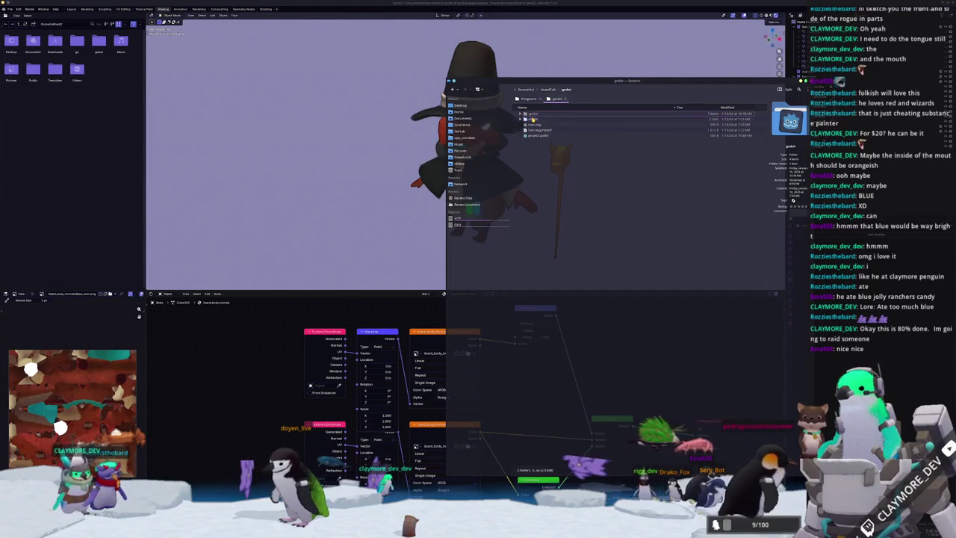
double_click(533, 118)
double_click(535, 121)
double_click(537, 124)
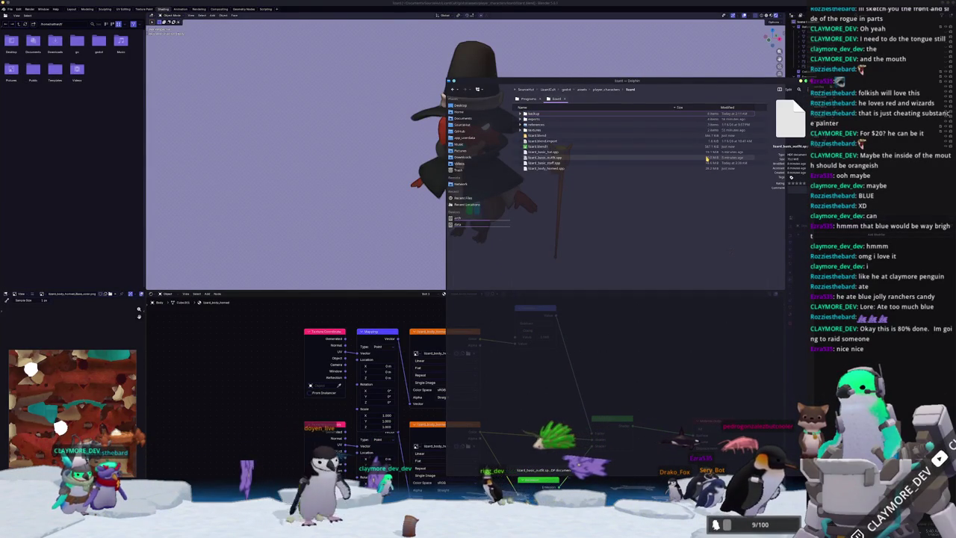
Look over lizard_basic_outfit.kpp, lizard.blend1 and lizard.blend, then bring Blender back to the front
left_click(707, 159)
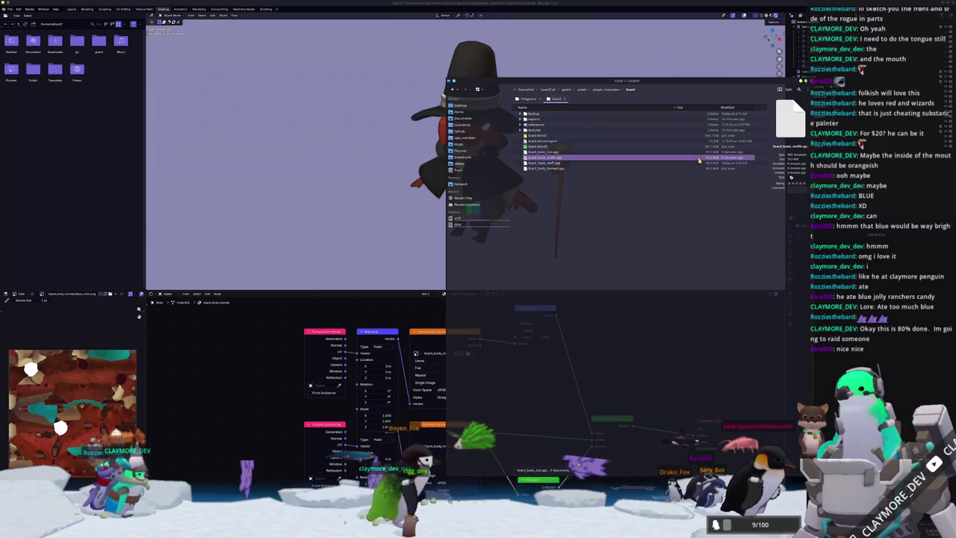
left_click(673, 216)
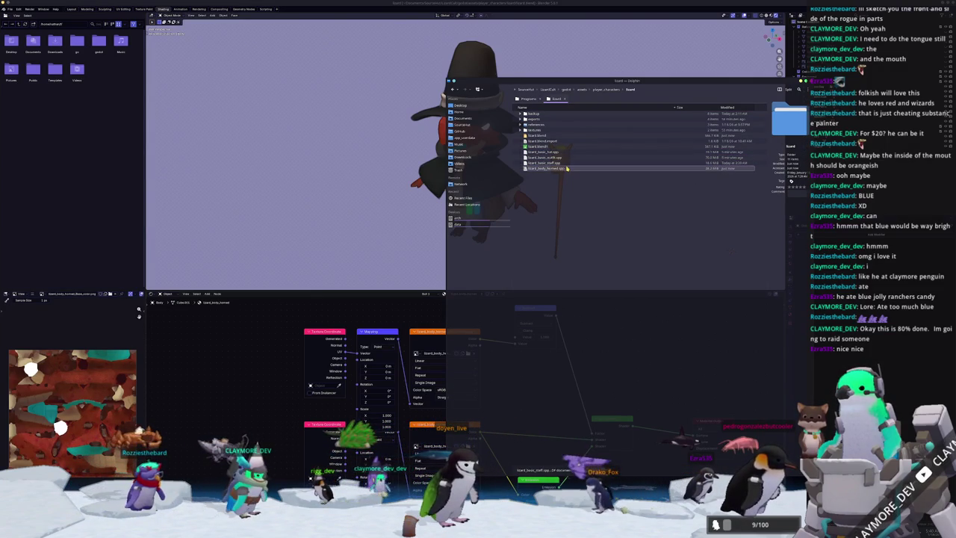
left_click(567, 147)
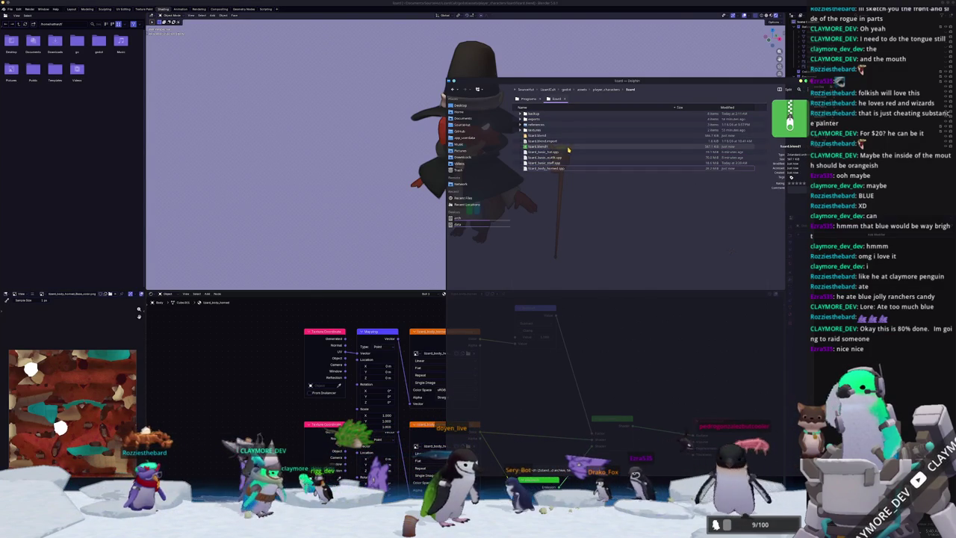
left_click(564, 136)
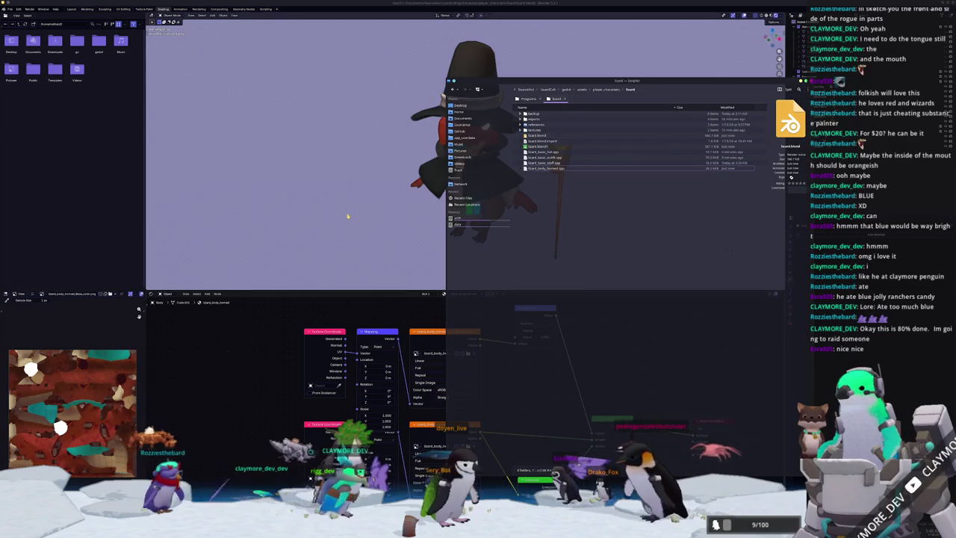
left_click(347, 217)
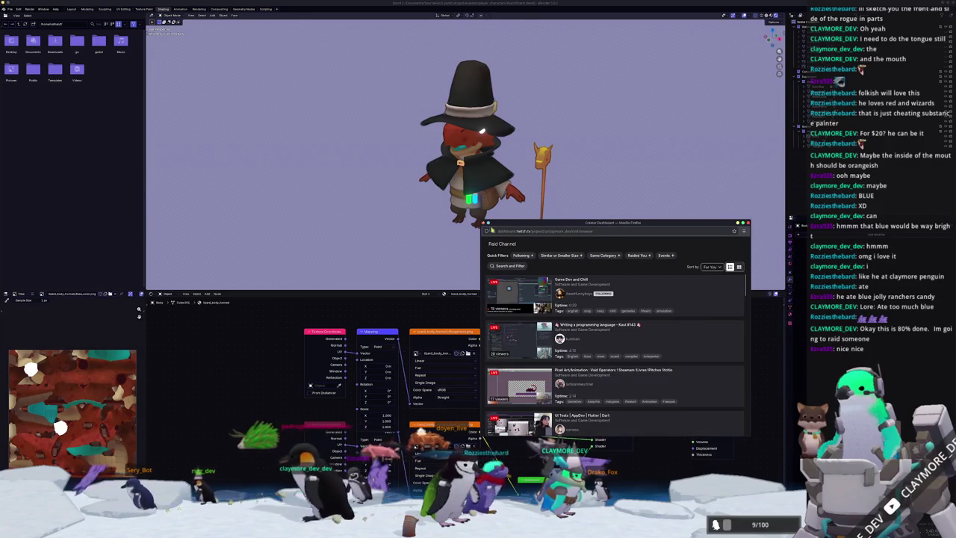
Drag the Raid Channel window's top-left corner outward to enlarge it over most of the screen
left_click_drag(484, 222, 258, 95)
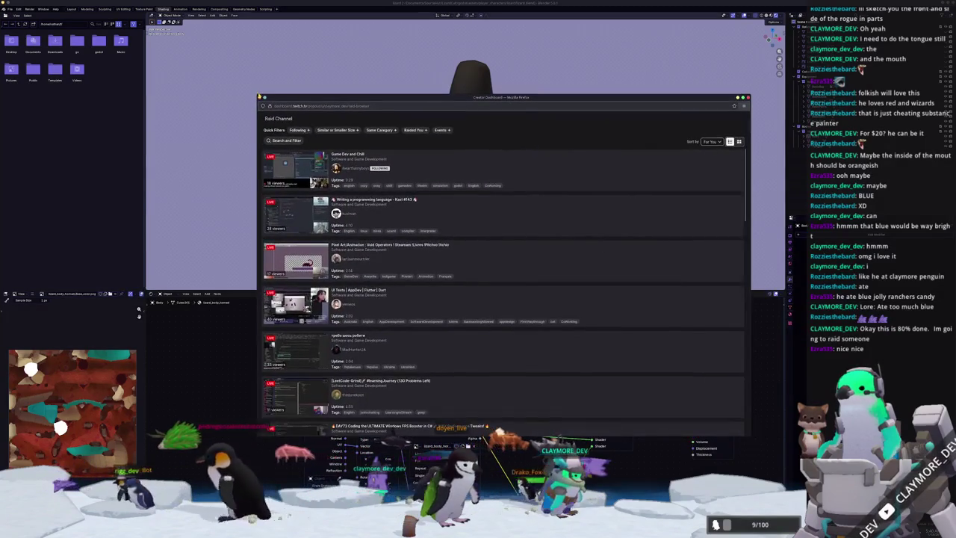